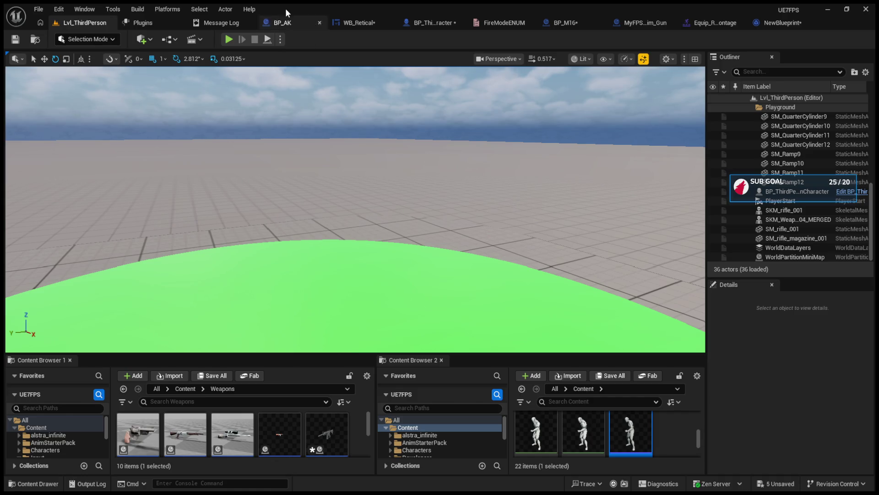
# Delete the duplicate Shoot and SET nodes and rearrange the Current Ammo, Current Weapon and IA_Shoot nodes
pyautogui.click(422, 23)
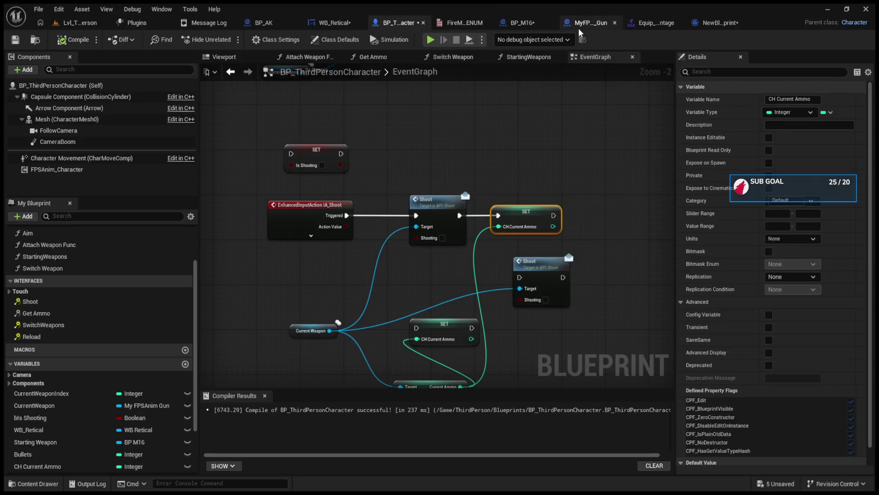
pyautogui.moveTo(563, 372)
pyautogui.mouseDown()
pyautogui.moveTo(472, 323)
pyautogui.moveTo(455, 300)
pyautogui.mouseUp()
pyautogui.press('Delete')
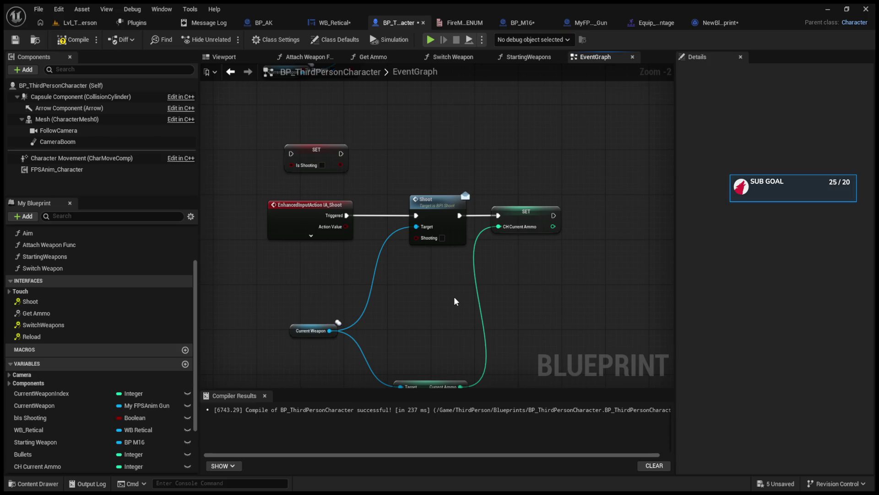
pyautogui.moveTo(430, 387)
pyautogui.mouseDown()
pyautogui.moveTo(415, 297)
pyautogui.moveTo(430, 261)
pyautogui.mouseUp()
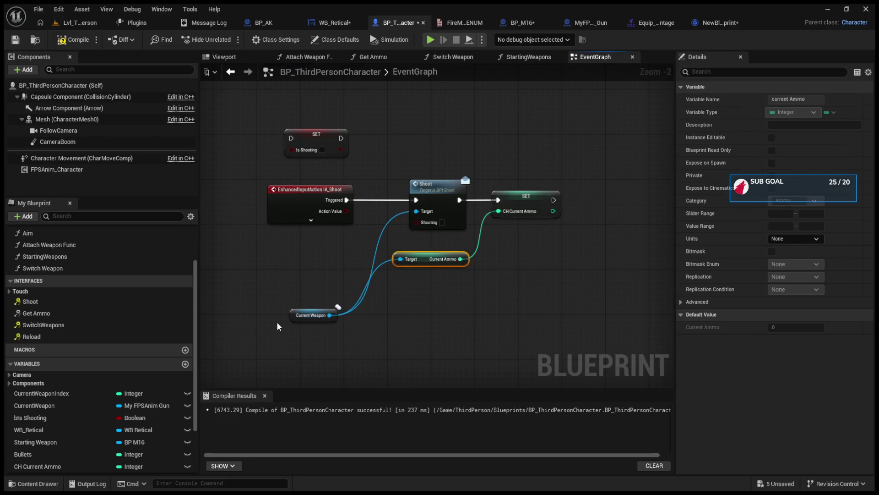
pyautogui.moveTo(300, 316); pyautogui.dragTo(278, 259)
pyautogui.moveTo(304, 199); pyautogui.dragTo(241, 203)
# Insert a SET Is Shooting node set to true between IA_Shoot Triggered and Shoot, and realign the chain
pyautogui.moveTo(313, 146)
pyautogui.mouseDown()
pyautogui.moveTo(341, 209)
pyautogui.moveTo(312, 200)
pyautogui.moveTo(416, 200)
pyautogui.mouseUp()
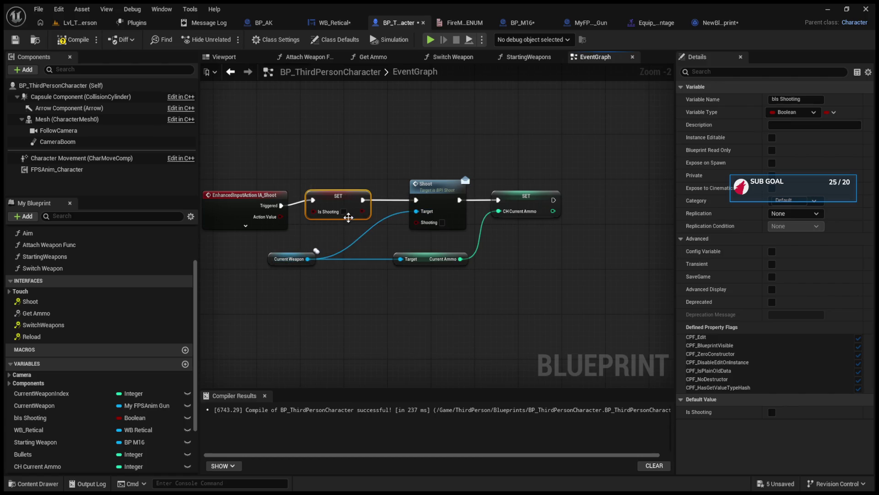
pyautogui.click(344, 211)
pyautogui.moveTo(272, 258); pyautogui.dragTo(282, 293)
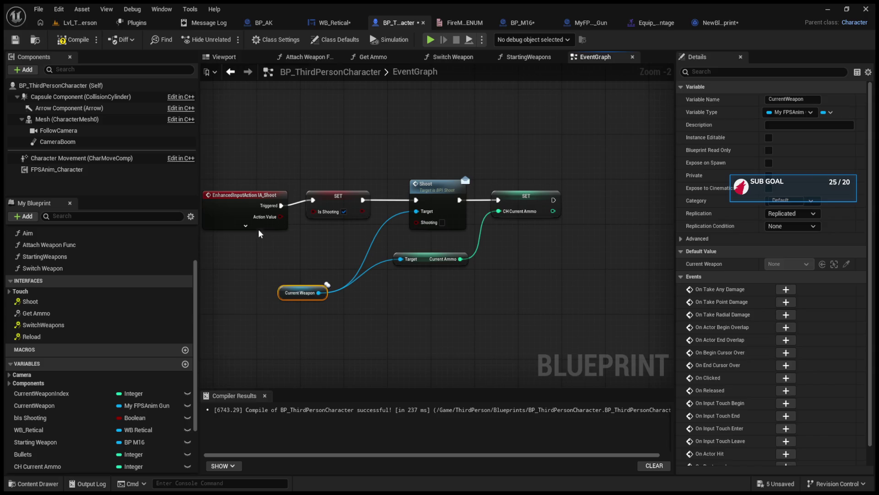
pyautogui.click(259, 234)
pyautogui.click(258, 224)
pyautogui.moveTo(247, 204); pyautogui.dragTo(237, 177)
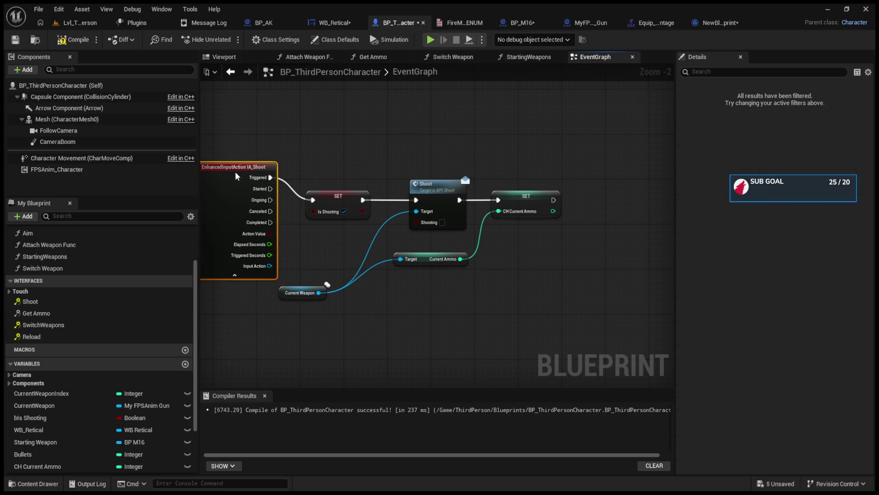
pyautogui.moveTo(338, 204); pyautogui.dragTo(333, 182)
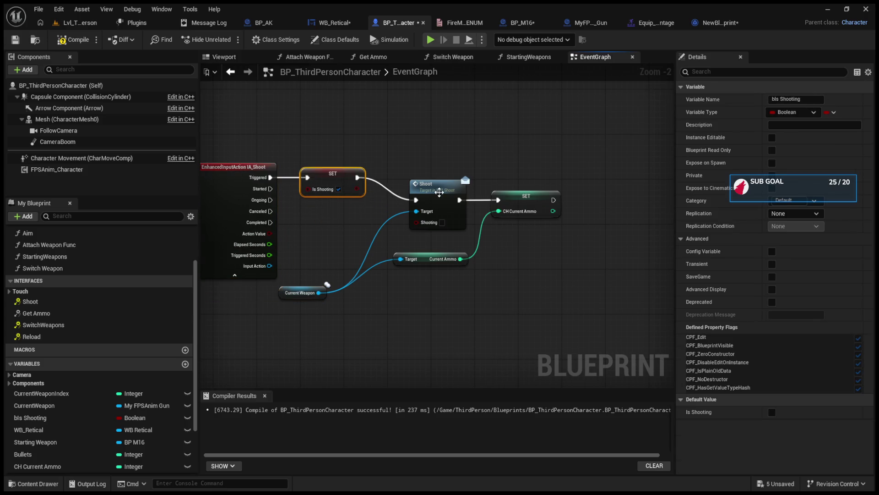
pyautogui.moveTo(440, 192); pyautogui.dragTo(438, 176)
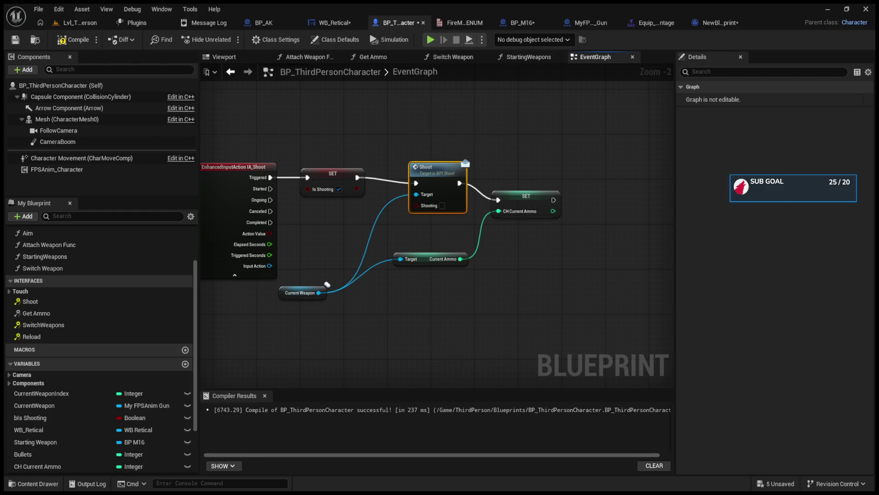
pyautogui.moveTo(448, 166); pyautogui.dragTo(442, 160)
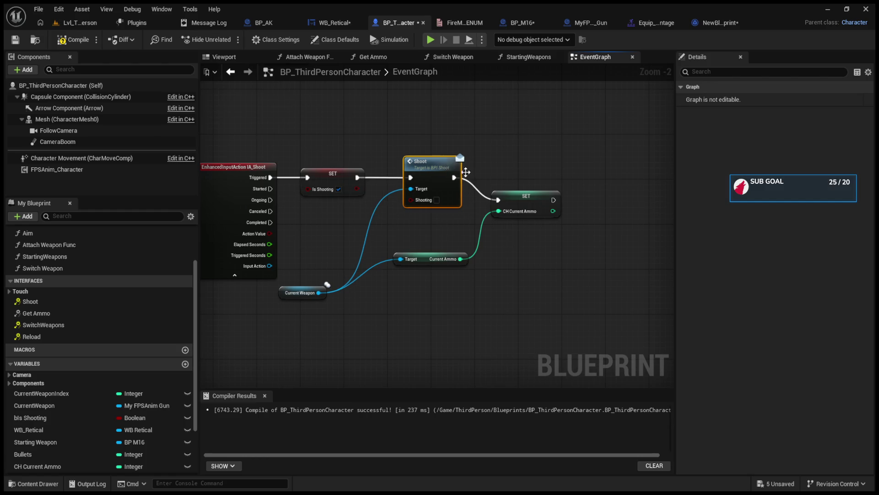
pyautogui.moveTo(523, 198); pyautogui.dragTo(525, 176)
# Duplicate the SET node with Is Shooting false for Completed and wire its value into Print String
pyautogui.click(324, 179)
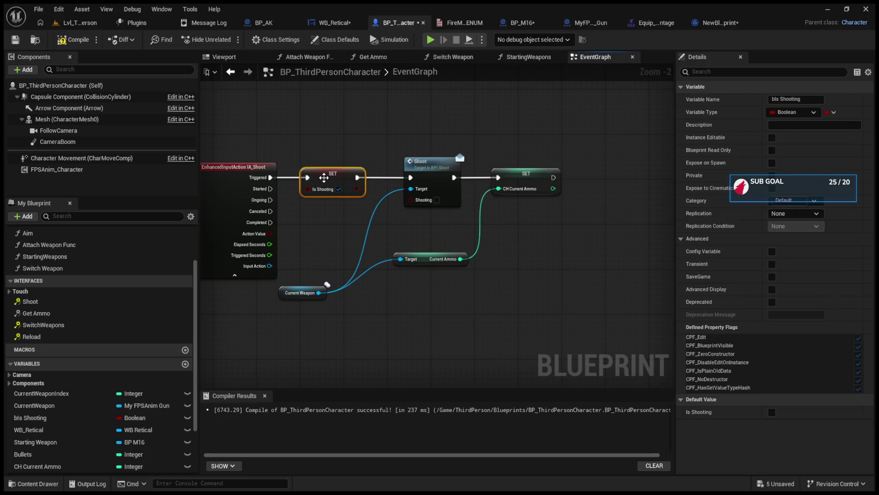
pyautogui.hotkey('ctrl', 'c')
pyautogui.hotkey('ctrl', 'v')
pyautogui.moveTo(339, 242)
pyautogui.mouseDown()
pyautogui.moveTo(313, 222)
pyautogui.moveTo(530, 227)
pyautogui.moveTo(513, 218)
pyautogui.mouseUp()
pyautogui.click(344, 234)
pyautogui.moveTo(362, 234); pyautogui.dragTo(530, 251)
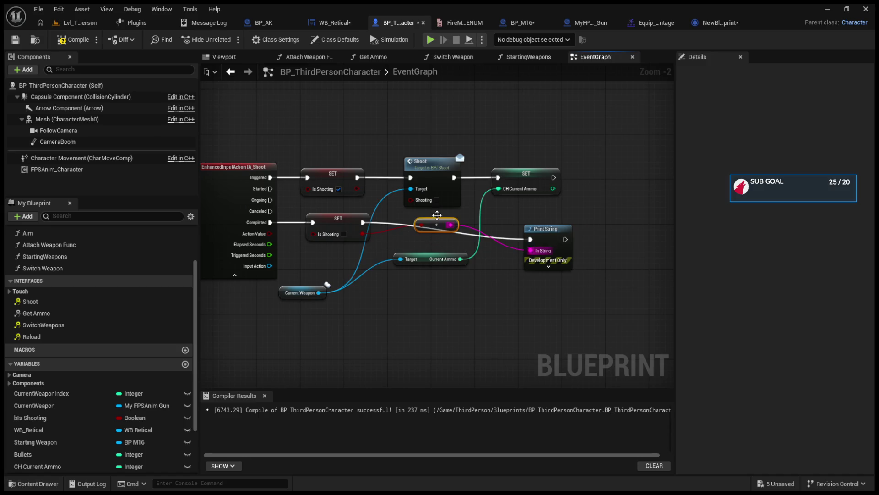
# Play Lvl_ThirdPerson, fire and aim the rifle until ammo drops to 3, then stop and return to the Blueprint
pyautogui.click(84, 22)
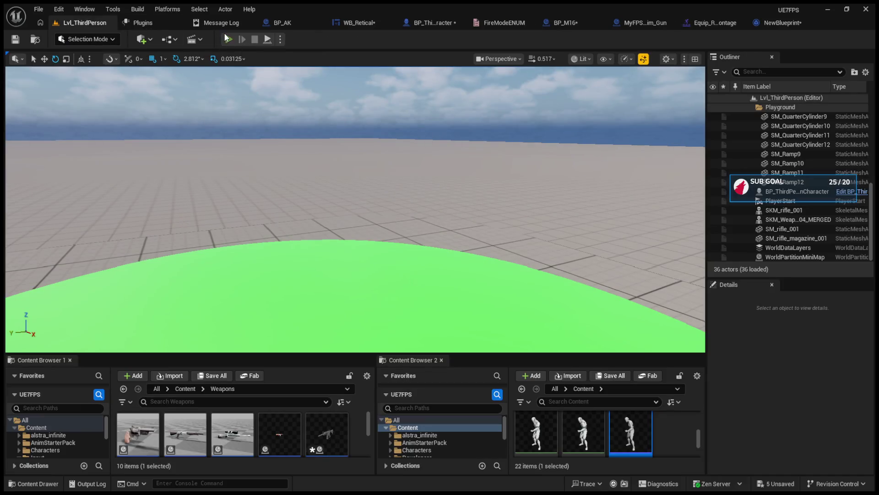
pyautogui.click(229, 39)
pyautogui.click(355, 210)
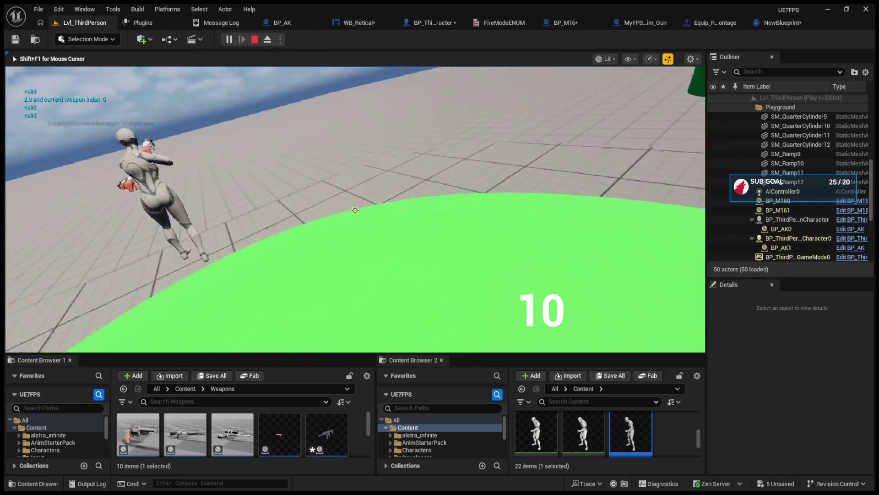
pyautogui.click(355, 210)
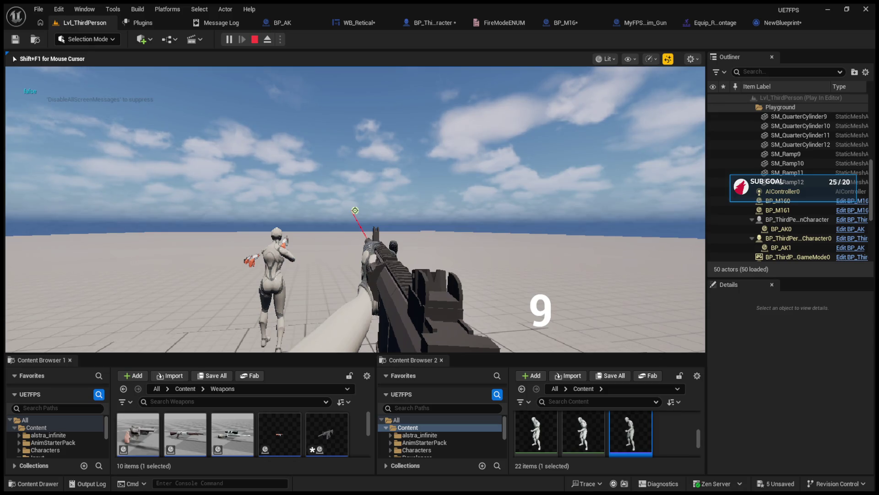
pyautogui.click(355, 210)
pyautogui.click(355, 210)
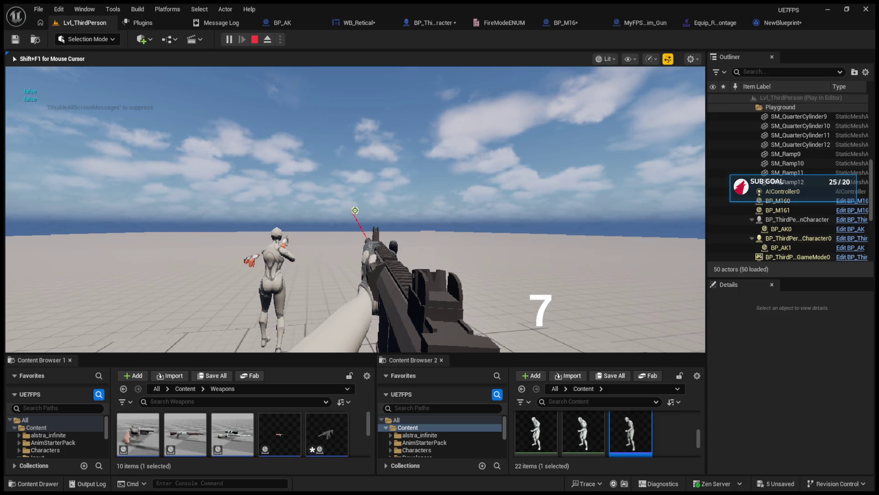
pyautogui.rightClick(355, 210)
pyautogui.click(355, 210)
pyautogui.click(355, 210)
pyautogui.click(355, 211)
pyautogui.click(355, 210)
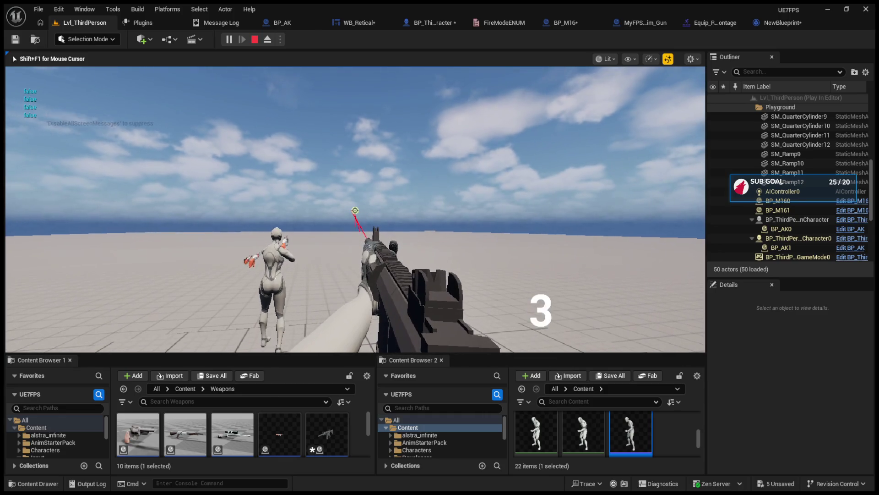
pyautogui.click(355, 210)
pyautogui.click(355, 210)
pyautogui.press('Escape')
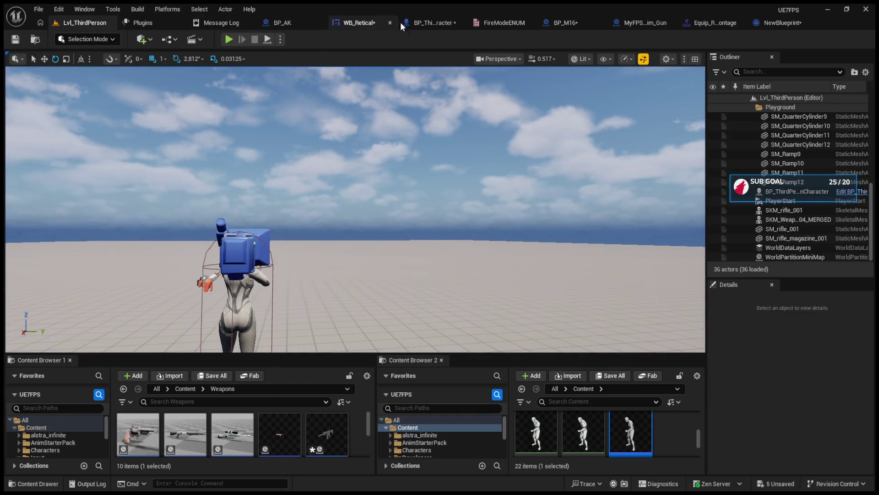
pyautogui.click(412, 23)
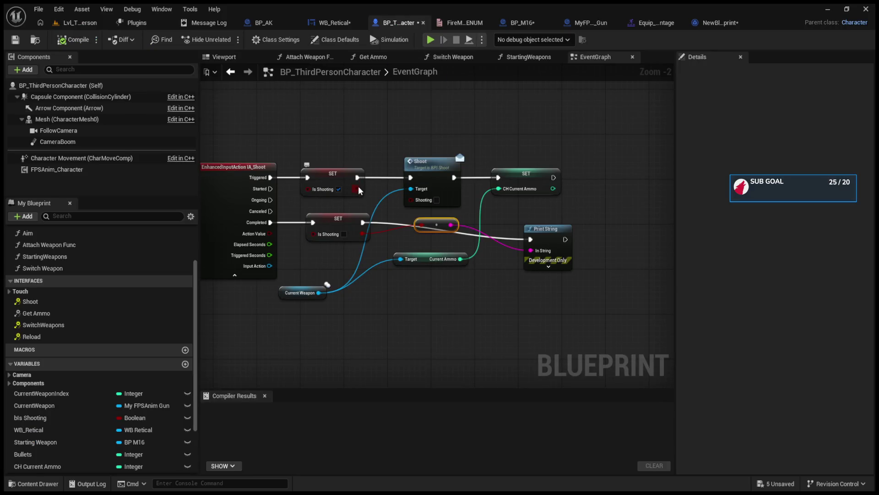
# Chain Print String after the SET CH Current Ammo node, then replay the level and fire seven shots to check it
pyautogui.moveTo(538, 229); pyautogui.dragTo(586, 223)
pyautogui.moveTo(555, 177); pyautogui.dragTo(580, 244)
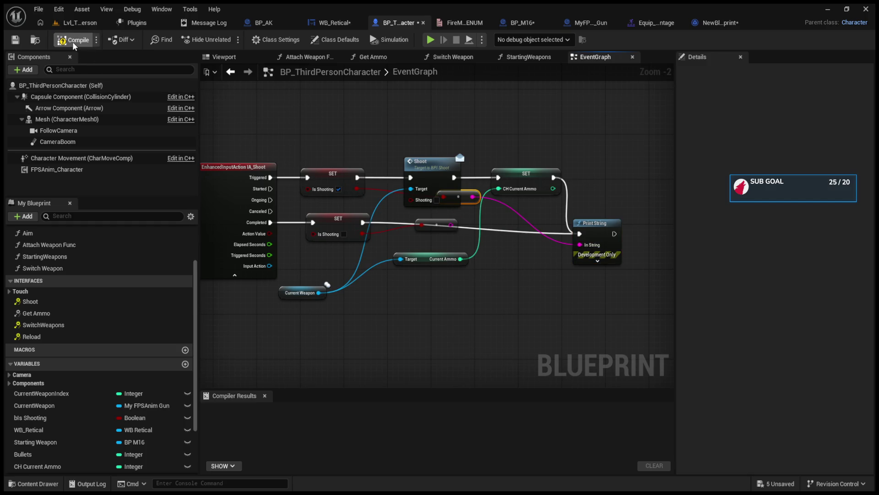
pyautogui.click(90, 23)
pyautogui.click(228, 40)
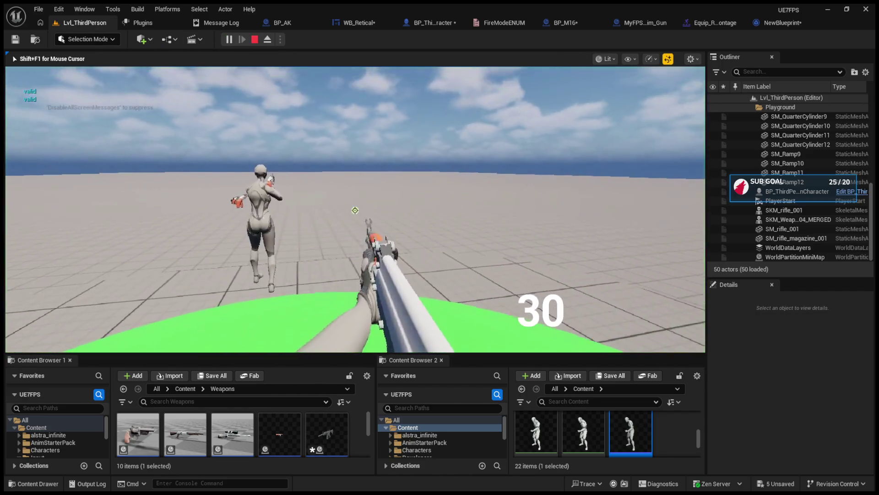
pyautogui.click(355, 210)
pyautogui.click(355, 210)
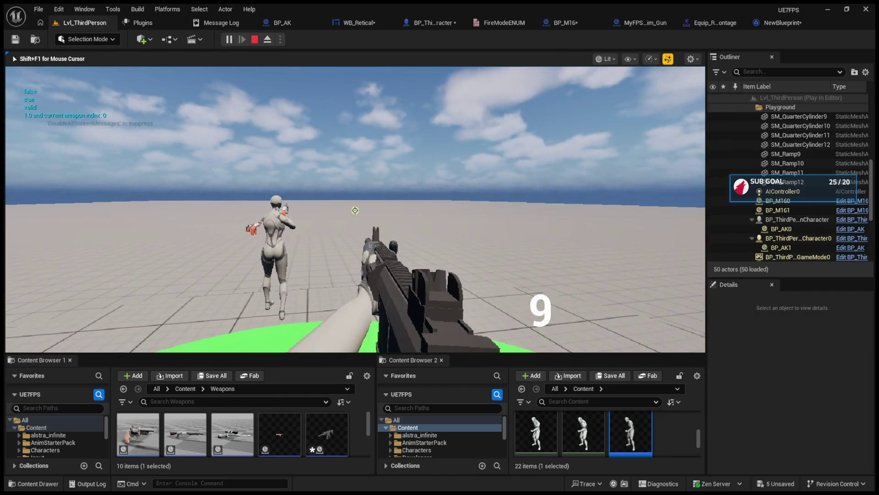
pyautogui.click(355, 210)
pyautogui.click(355, 210)
pyautogui.click(355, 211)
pyautogui.click(355, 210)
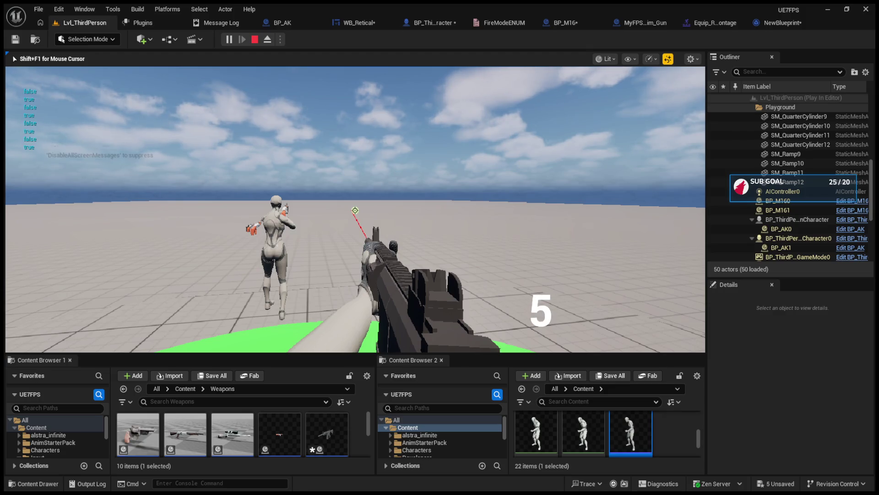
pyautogui.click(355, 210)
pyautogui.press('Escape')
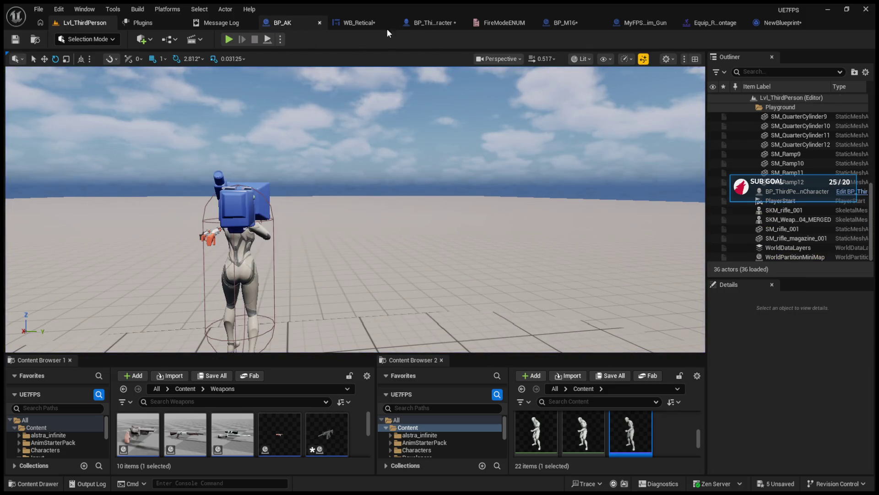
pyautogui.click(702, 21)
# In BP_ThirdPersonCharacter's EventGraph, delete the Print String node and the small leftover node beside Shoot
pyautogui.click(644, 20)
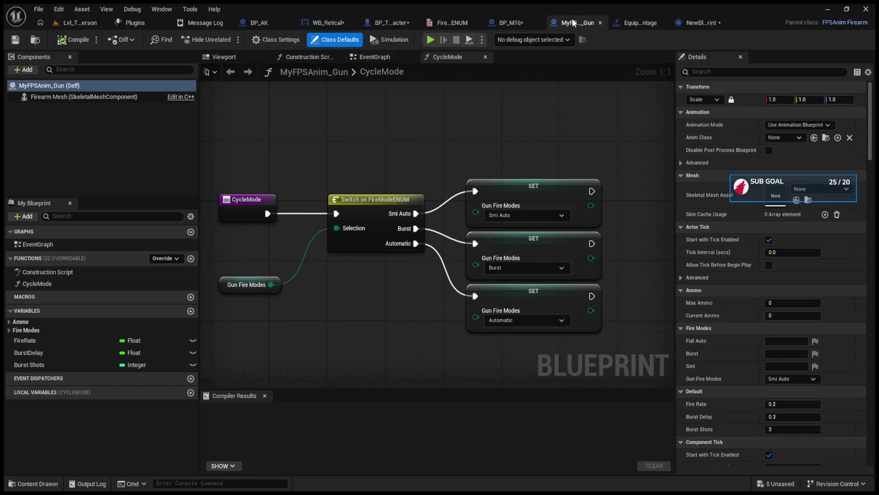
pyautogui.click(498, 24)
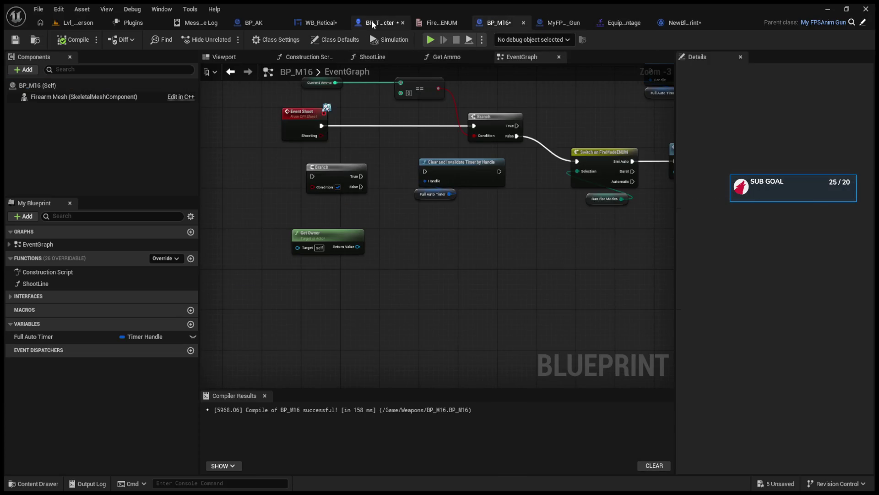
pyautogui.click(372, 21)
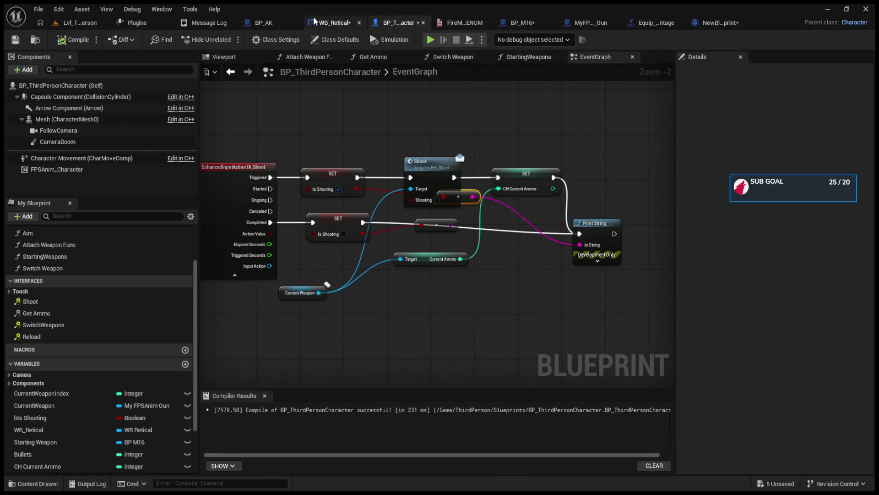
pyautogui.keyDown('alt'); pyautogui.click(580, 234); pyautogui.keyUp('alt')
pyautogui.moveTo(595, 229); pyautogui.dragTo(611, 184)
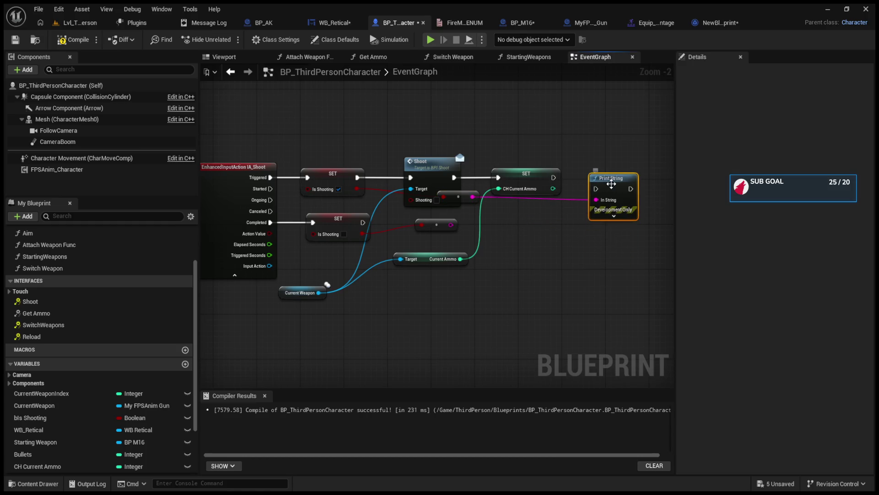
pyautogui.press('Delete')
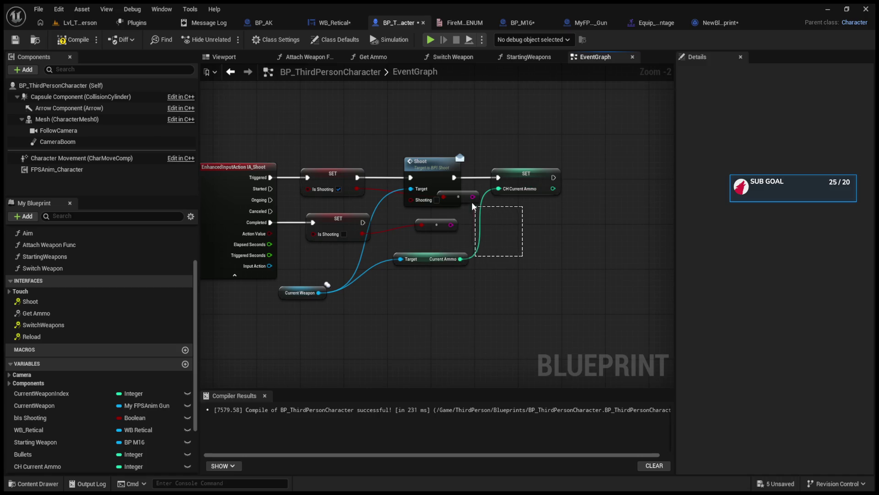
pyautogui.click(473, 201)
pyautogui.press('Delete')
pyautogui.click(440, 223)
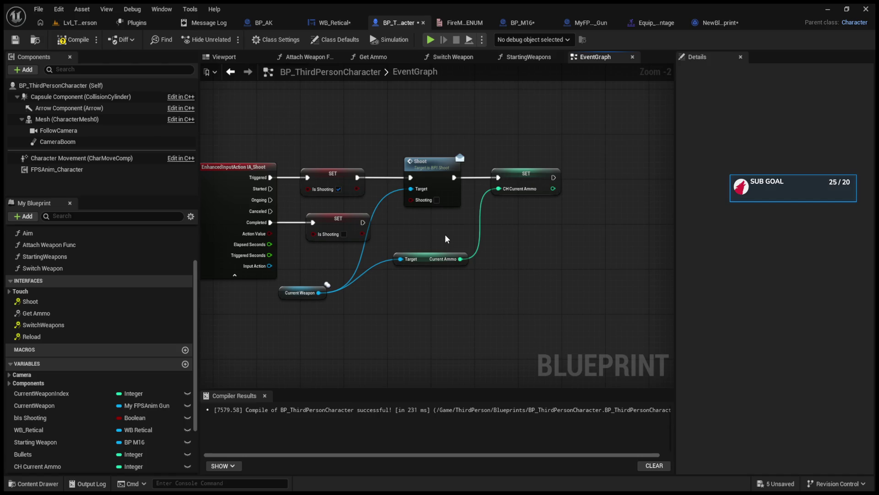
# Move Current Weapon and Current Ammo up beside Shoot and shift the whole Shoot chain right
pyautogui.moveTo(284, 294); pyautogui.dragTo(348, 254)
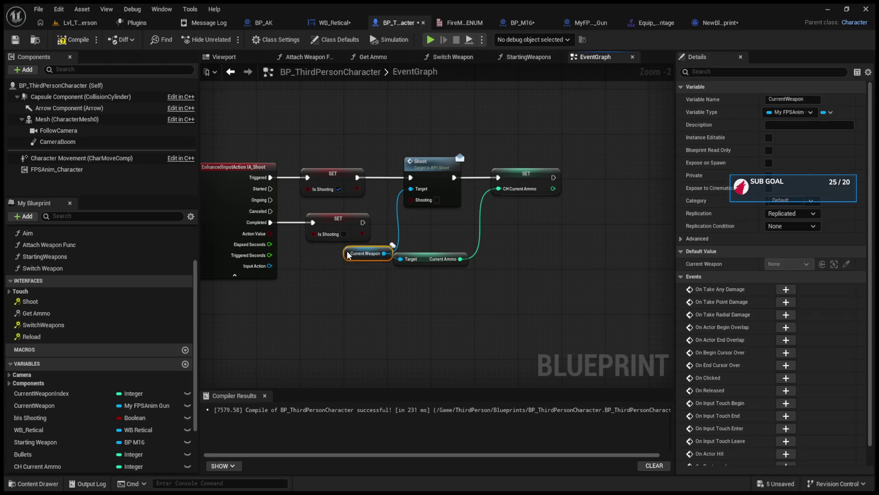
pyautogui.keyDown('shift'); pyautogui.click(422, 256); pyautogui.keyUp('shift')
pyautogui.moveTo(422, 254)
pyautogui.mouseDown()
pyautogui.moveTo(458, 232)
pyautogui.moveTo(407, 236)
pyautogui.mouseUp()
pyautogui.click(412, 230)
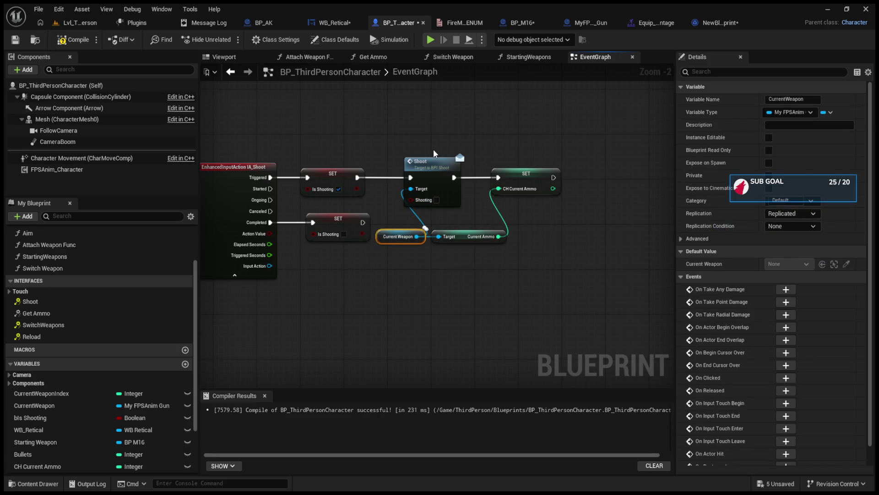
pyautogui.moveTo(440, 161)
pyautogui.mouseDown()
pyautogui.moveTo(457, 163)
pyautogui.moveTo(526, 229)
pyautogui.mouseUp()
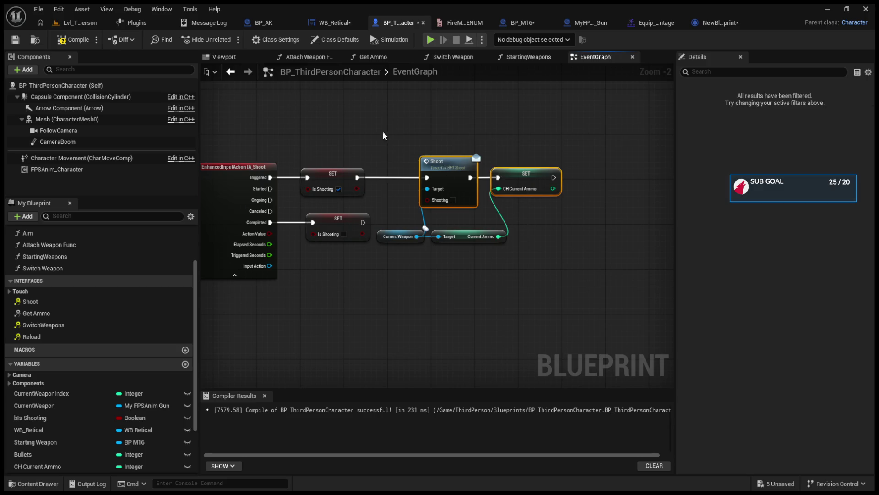
pyautogui.moveTo(384, 136); pyautogui.dragTo(517, 251)
pyautogui.moveTo(427, 194); pyautogui.dragTo(460, 194)
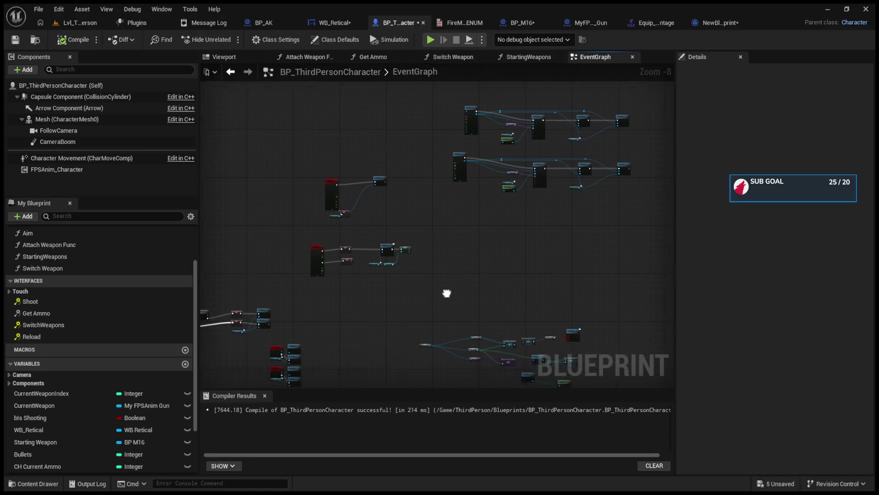
# Delete the GET and Get All Actors weapon-lookup node group
pyautogui.scroll(4, 348, 249)
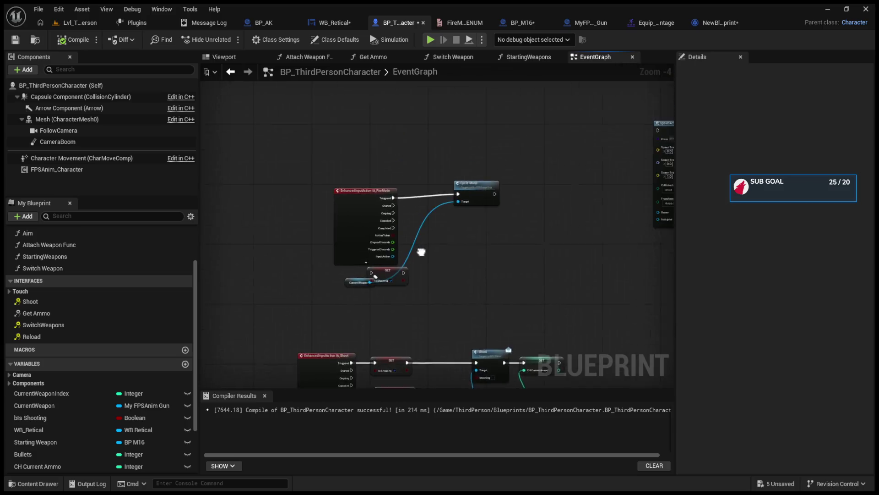
pyautogui.scroll(4, 370, 227)
pyautogui.click(341, 152)
pyautogui.scroll(-5, 394, 211)
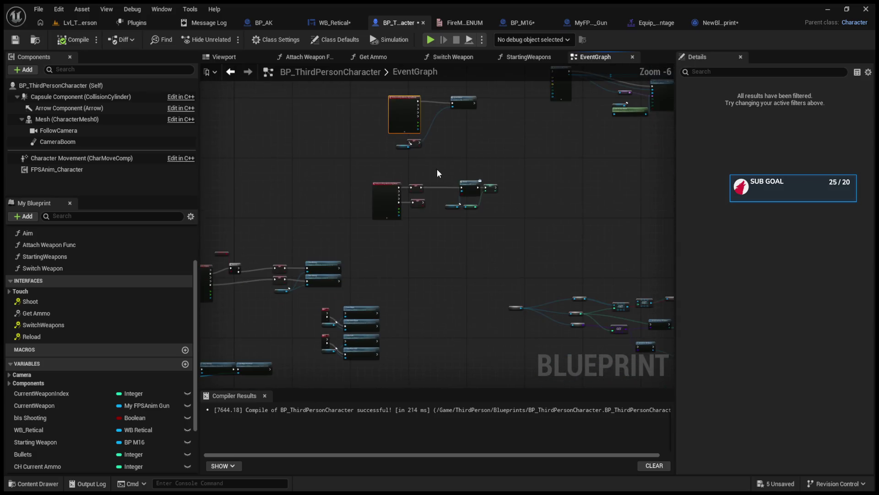
pyautogui.scroll(2, 442, 254)
pyautogui.scroll(-1, 359, 265)
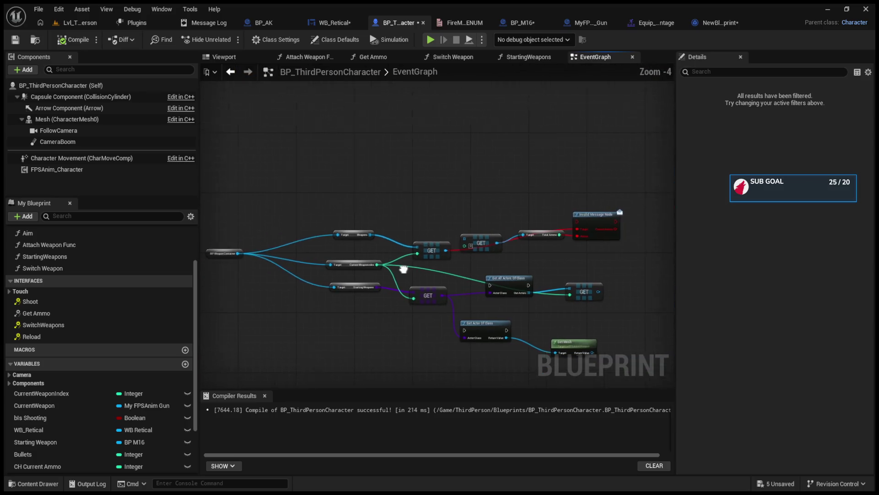
pyautogui.moveTo(238, 131); pyautogui.dragTo(606, 385)
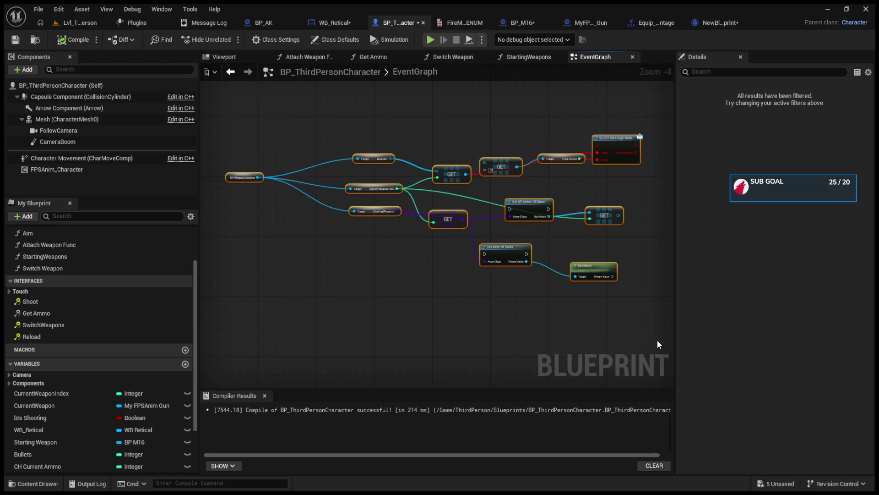
pyautogui.press('Delete')
# Delete both SpawnActor and Attach Actor weapon node groups and bring the remaining nodes into view
pyautogui.scroll(-7, 408, 283)
pyautogui.scroll(7, 394, 229)
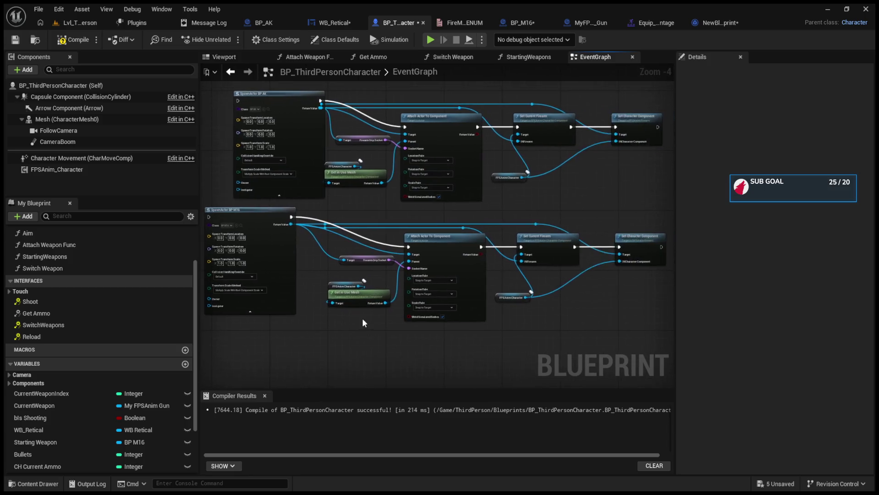
pyautogui.scroll(-2, 362, 318)
pyautogui.moveTo(275, 183); pyautogui.dragTo(521, 359)
pyautogui.press('Delete')
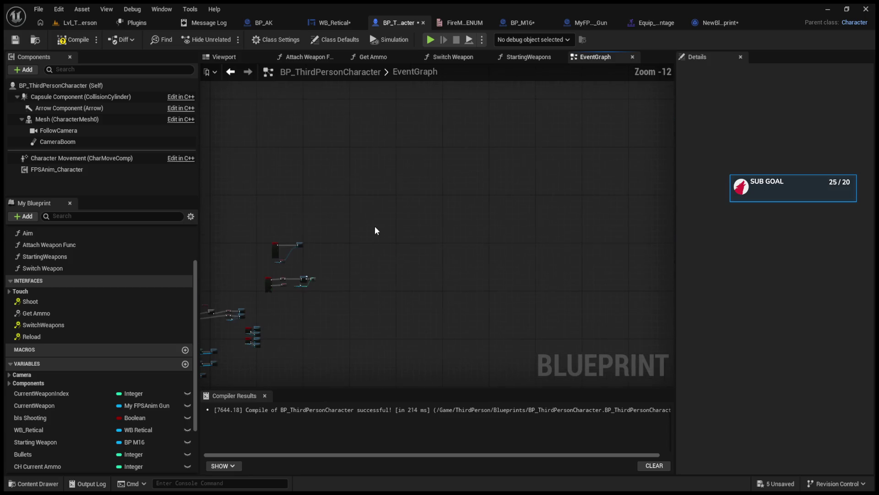
pyautogui.scroll(-1, 375, 226)
pyautogui.moveTo(611, 153)
pyautogui.mouseDown()
pyautogui.moveTo(505, 261)
pyautogui.moveTo(339, 239)
pyautogui.moveTo(416, 265)
pyautogui.moveTo(763, 277)
pyautogui.moveTo(724, 277)
pyautogui.mouseUp()
pyautogui.scroll(4, 416, 265)
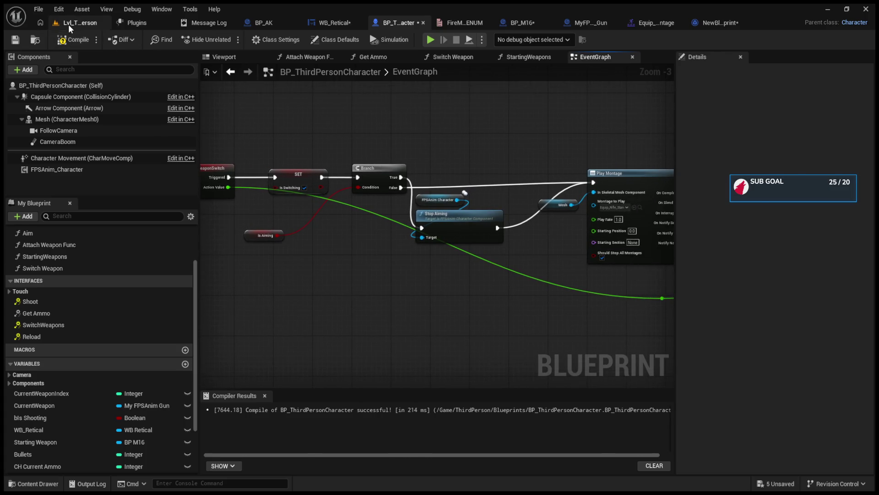
# In the Lvl_ThirdPerson play session, switch back and forth between the two rifles with keys 1 and 2
pyautogui.click(68, 24)
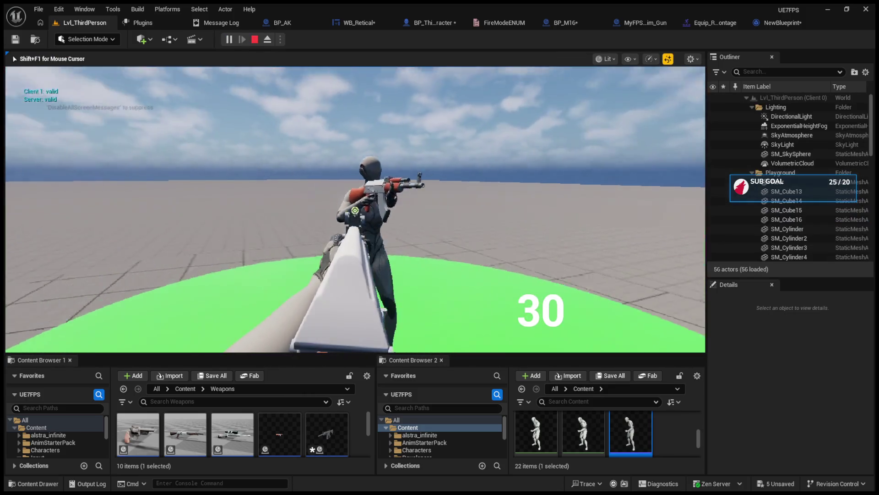
pyautogui.press('1')
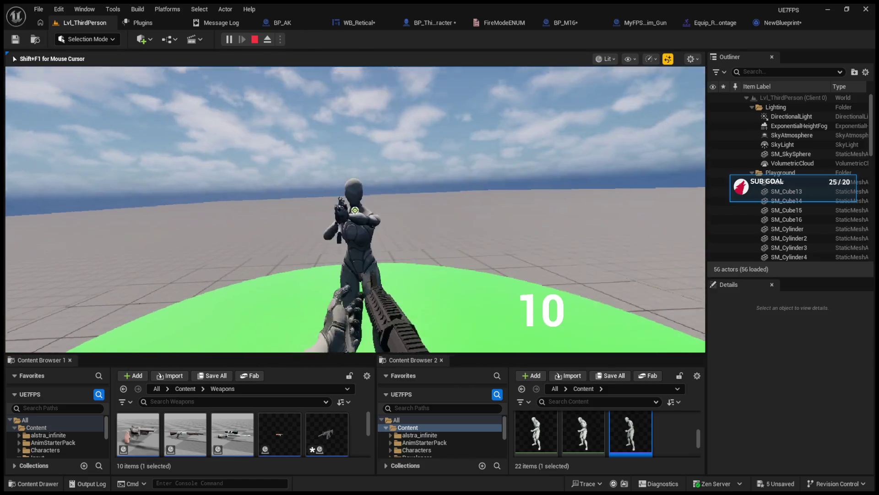
pyautogui.press('2')
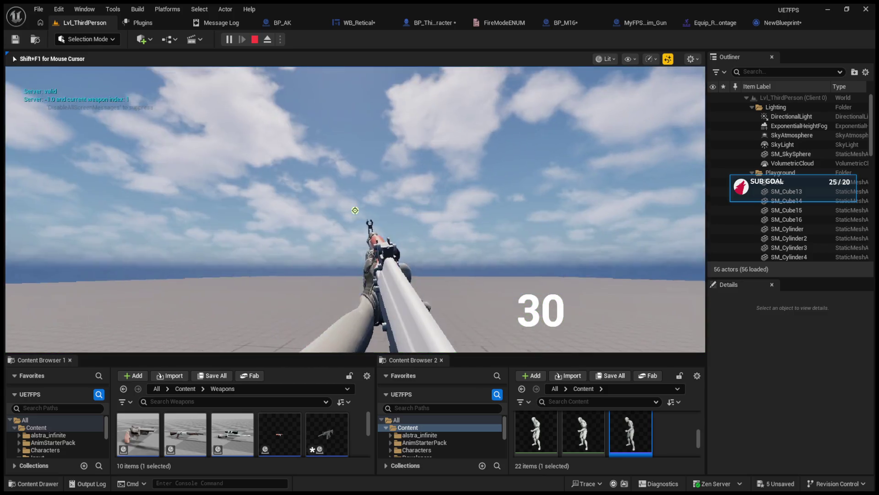
pyautogui.press('1')
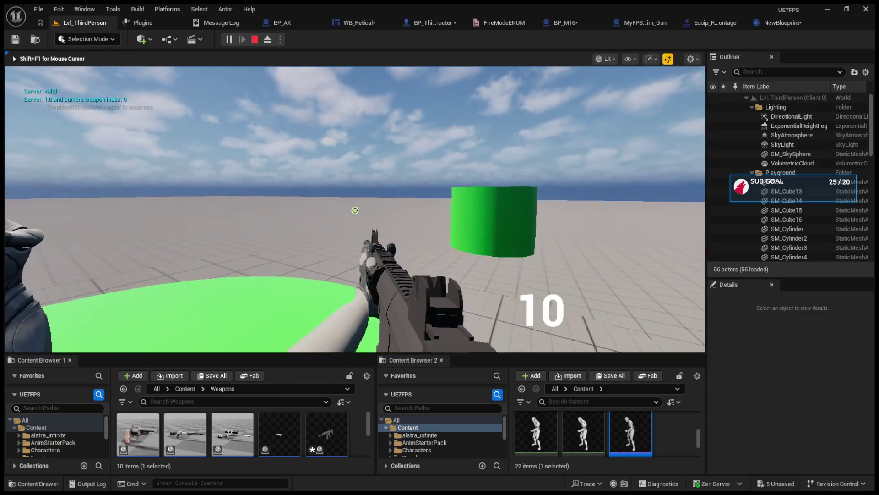
pyautogui.press('2')
# Detach with F8 to watch the character switch weapons, then hand control back to the game
pyautogui.press('F8')
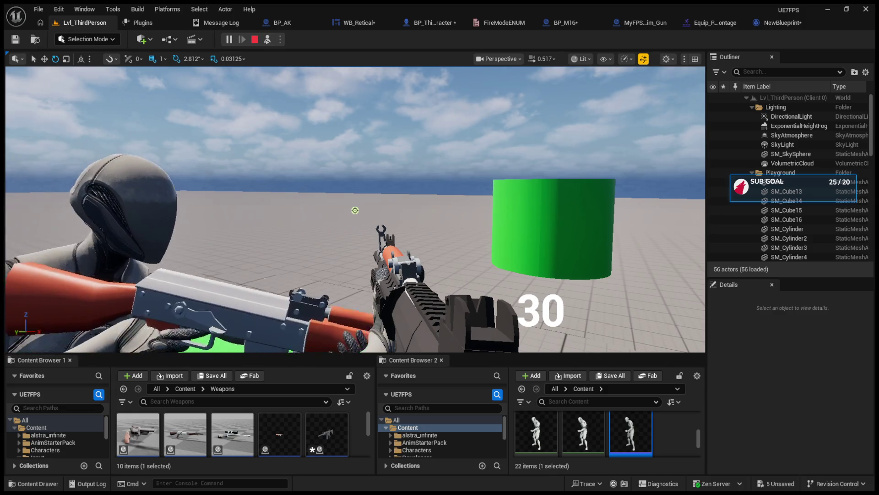
pyautogui.press('1')
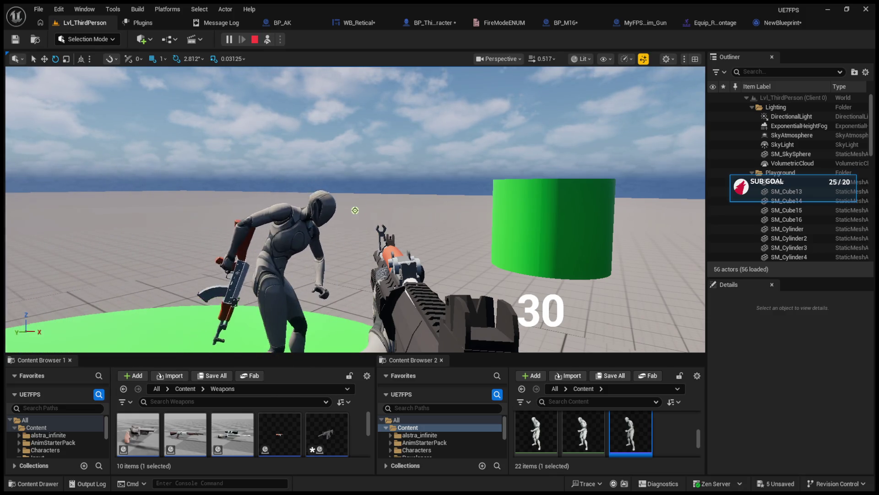
pyautogui.scroll(-1, 355, 210)
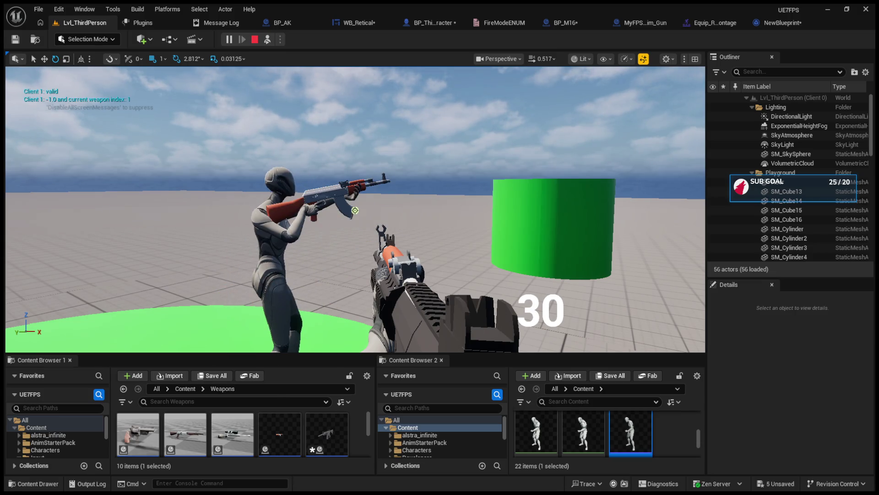
pyautogui.scroll(1, 355, 211)
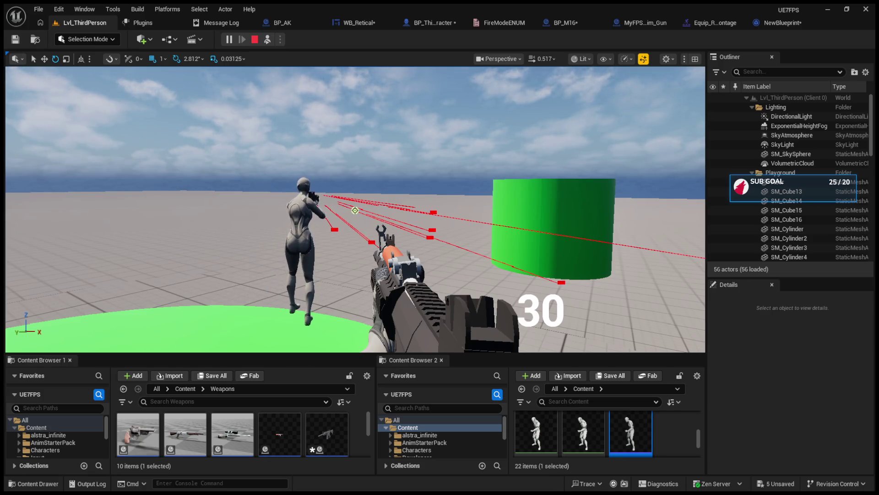
pyautogui.scroll(1, 355, 210)
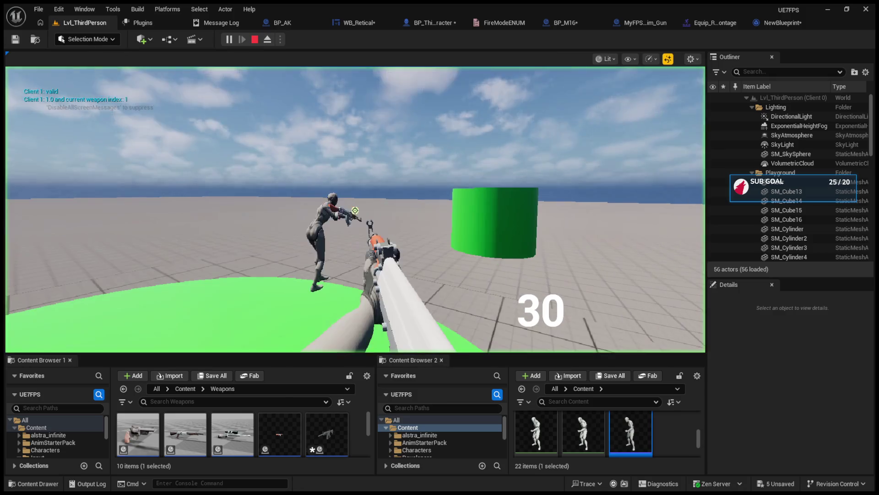
pyautogui.hotkey('shift', 'F1')
pyautogui.click(166, 169)
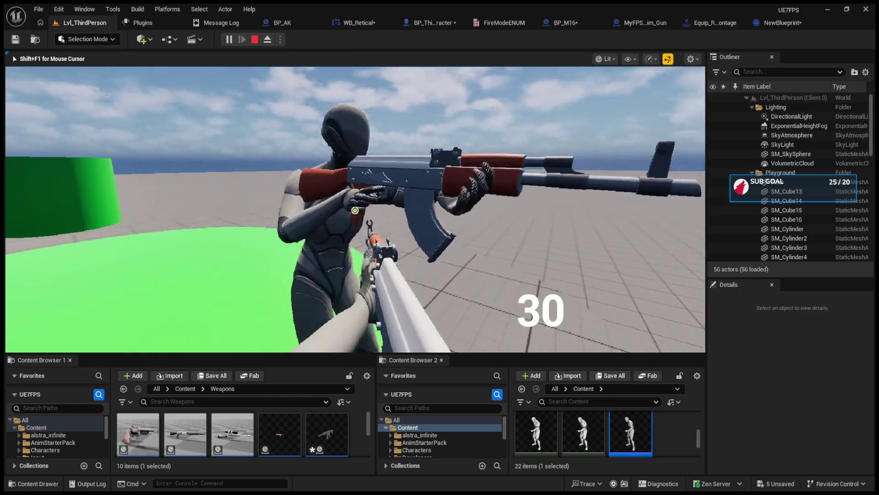
pyautogui.scroll(-1, 355, 210)
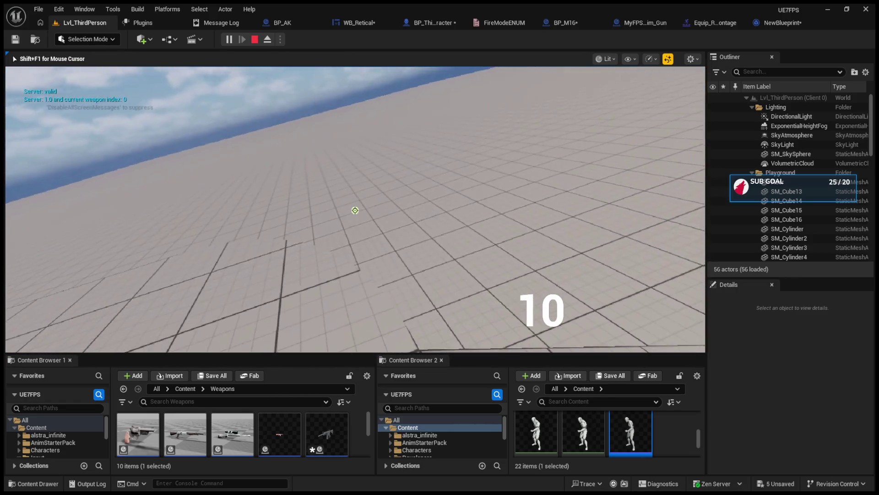
# Fire five shots, reload the rifle to 30 rounds, switch to the other rifle, and stop playing
pyautogui.click(355, 210)
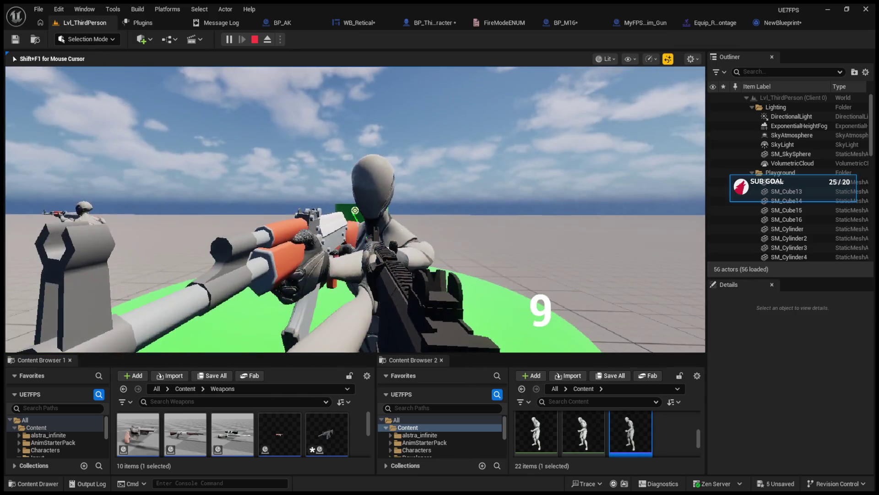
pyautogui.click(355, 210)
pyautogui.click(355, 210)
pyautogui.click(355, 210)
pyautogui.click(355, 210)
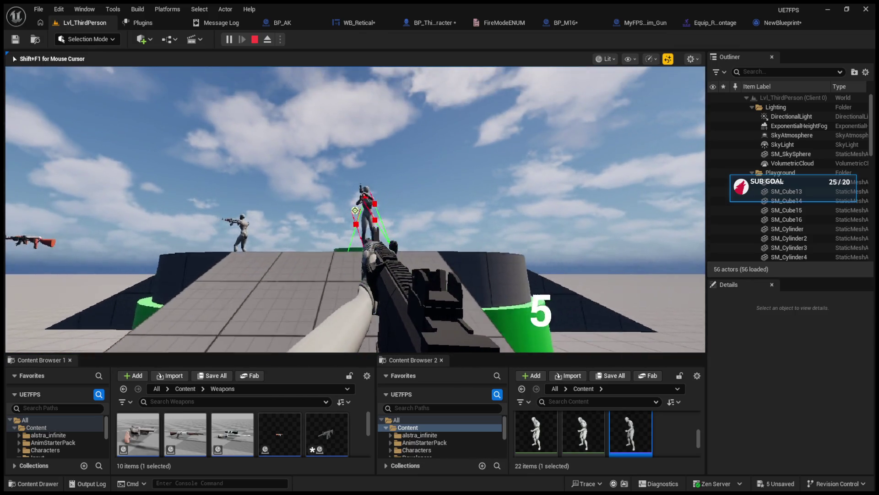
pyautogui.click(355, 210)
pyautogui.click(355, 211)
pyautogui.click(355, 210)
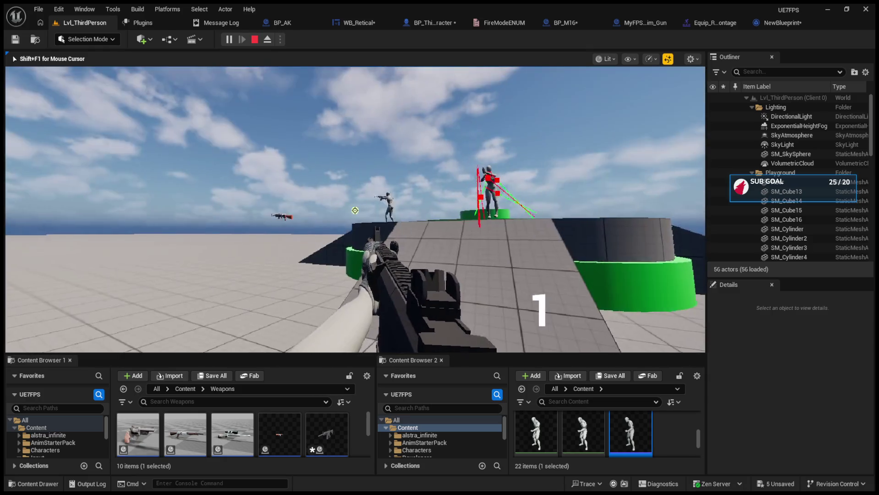
pyautogui.press('r')
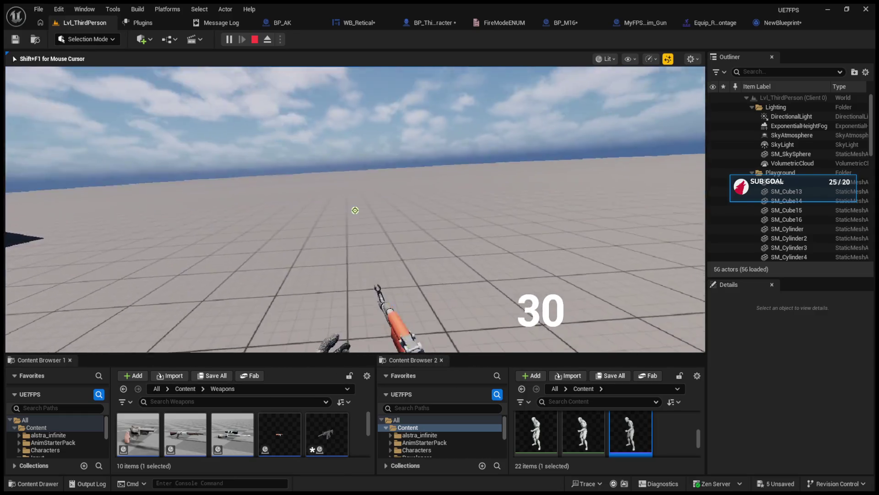
pyautogui.press('1')
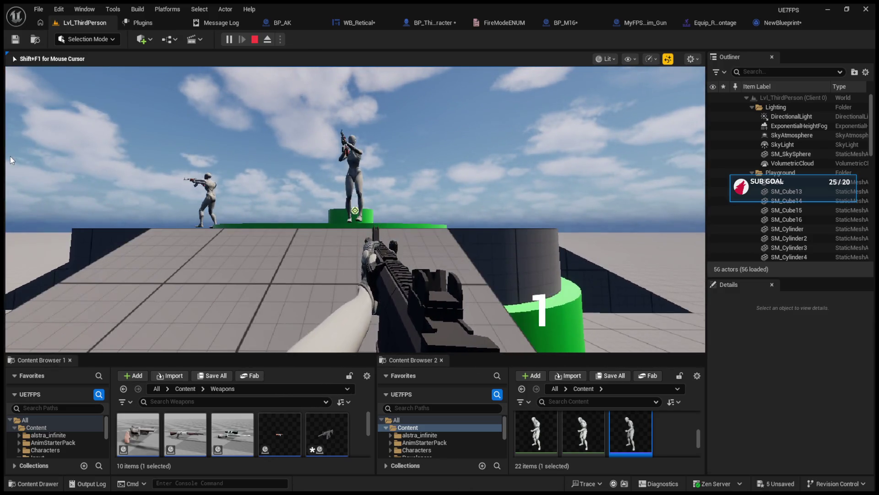
pyautogui.press('Escape')
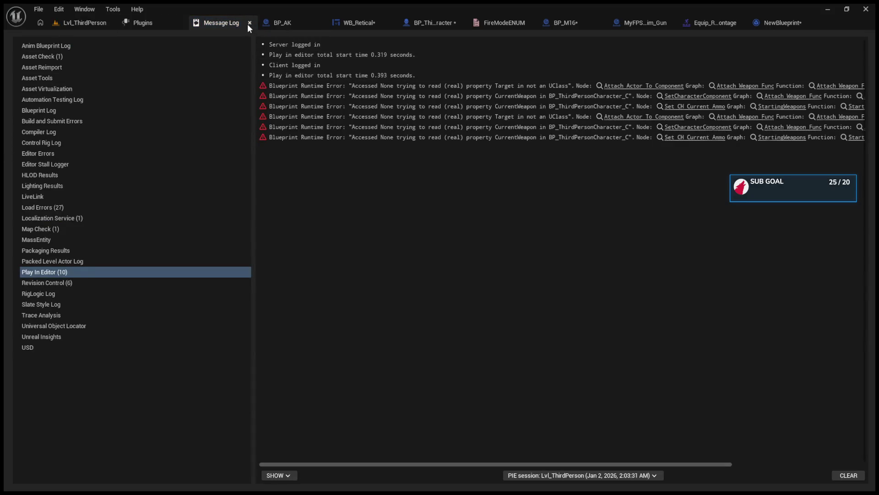
# Close the Message Log and look around the Lvl_ThirdPerson viewport
pyautogui.click(250, 23)
pyautogui.click(85, 26)
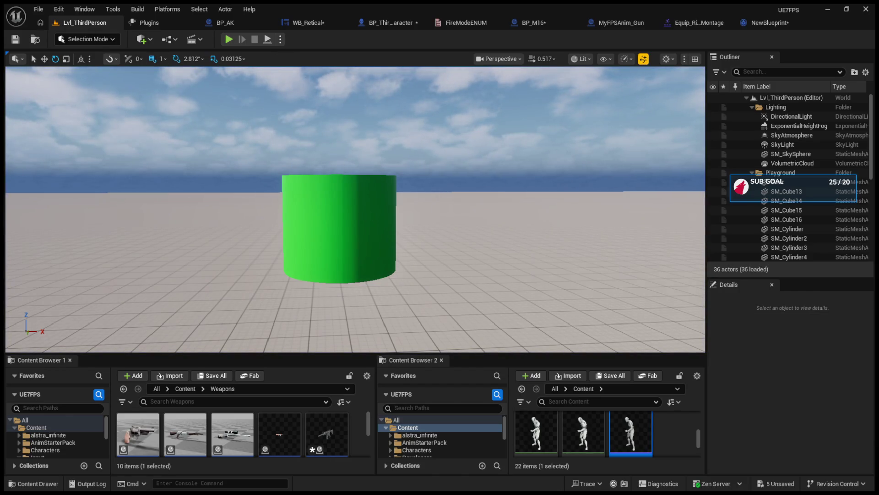
pyautogui.moveTo(433, 226)
pyautogui.mouseDown()
pyautogui.moveTo(458, 243)
pyautogui.moveTo(435, 226)
pyautogui.mouseUp()
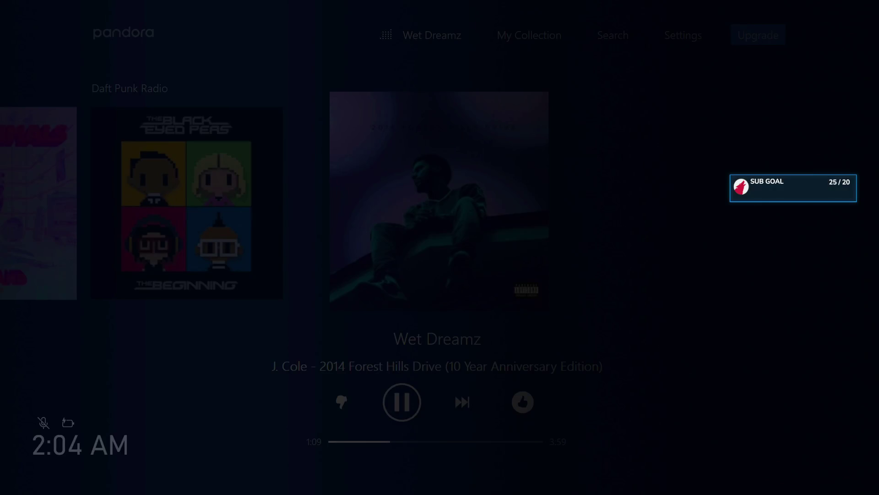
# From the Xbox guide, move the Pandora audio balance to 25% music and return to Pandora
pyautogui.press('super')
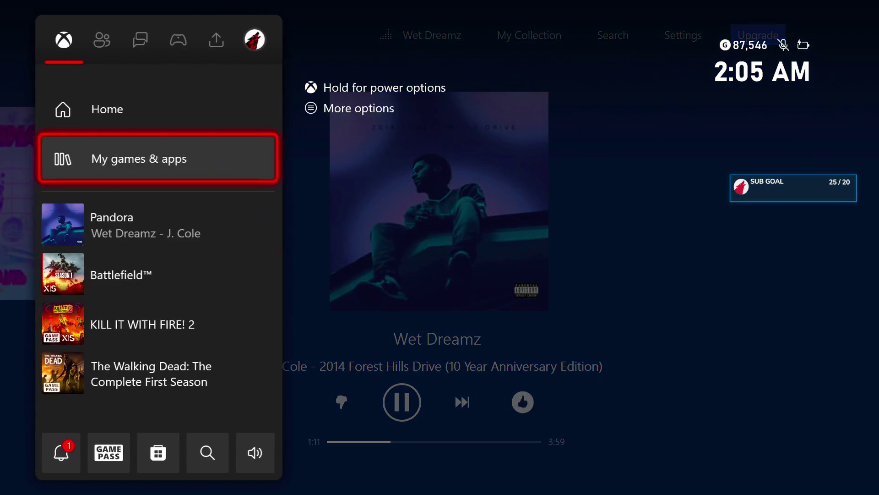
pyautogui.press('Return')
pyautogui.press('Right')
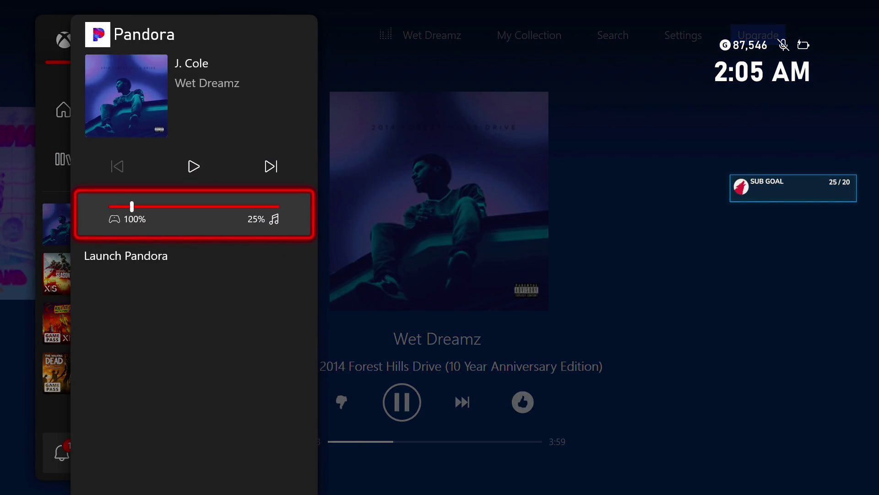
pyautogui.press('Right')
pyautogui.press('Escape')
pyautogui.press('Escape')
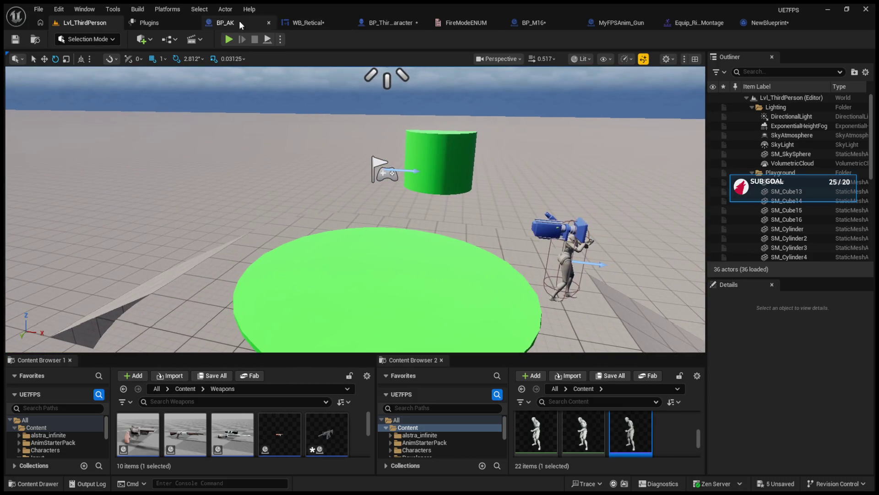
# In BP_M16's EventGraph, move the Shoot Line node into place after the fire-mode switch
pyautogui.click(39, 9)
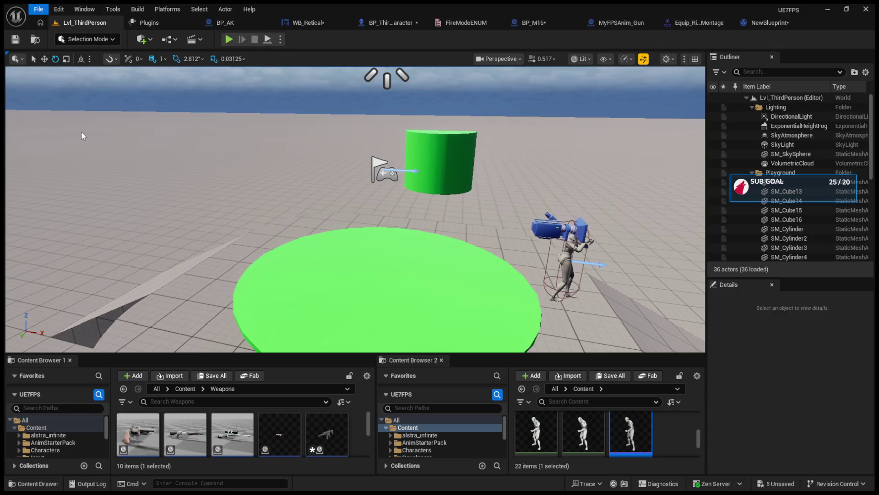
pyautogui.click(529, 21)
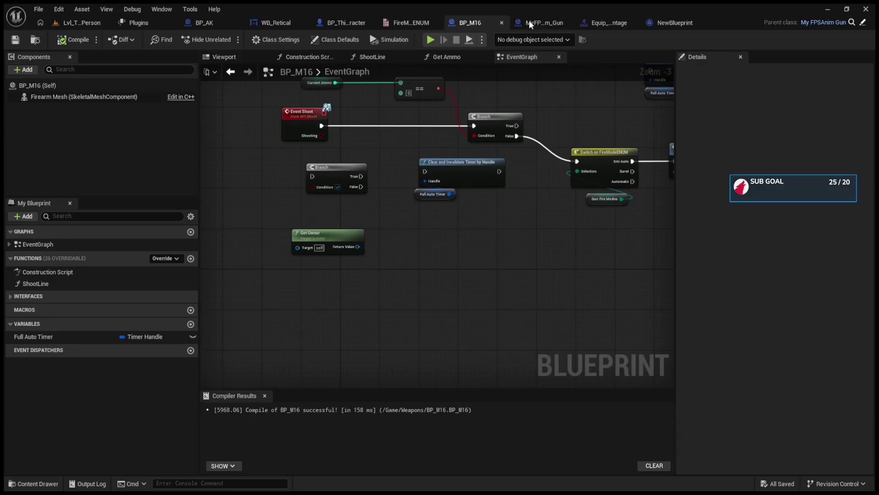
pyautogui.moveTo(435, 204); pyautogui.dragTo(423, 305)
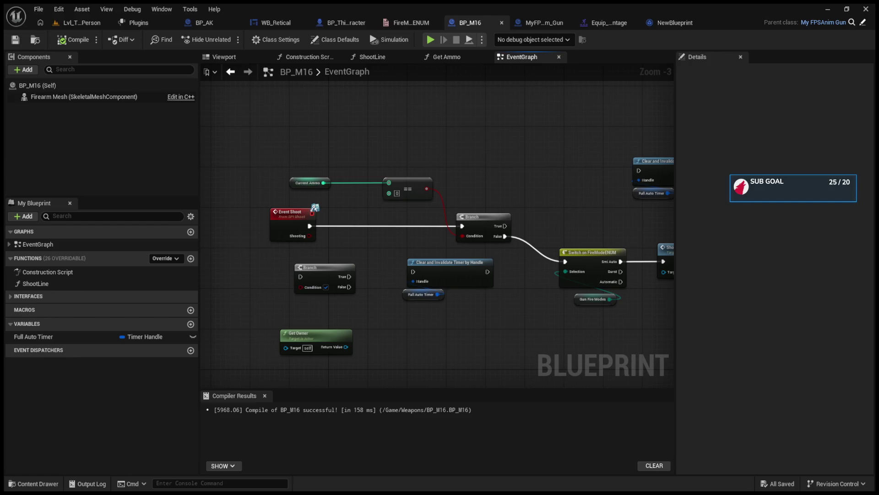
pyautogui.moveTo(315, 207); pyautogui.dragTo(535, 231)
pyautogui.click(582, 247)
pyautogui.moveTo(582, 246); pyautogui.dragTo(543, 246)
# Review the timer, Branch and Event Shoot nodes and pull a wire from Shoot Line's exec output
pyautogui.scroll(2, 567, 240)
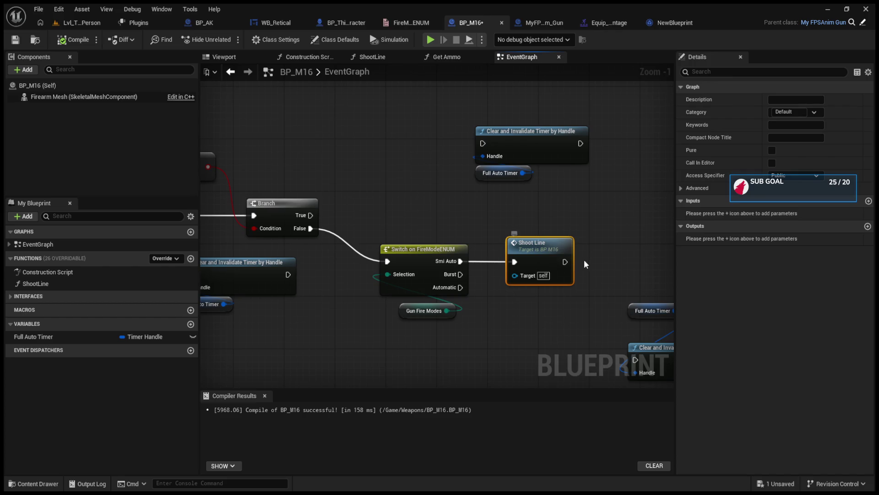
pyautogui.moveTo(584, 259); pyautogui.dragTo(495, 255)
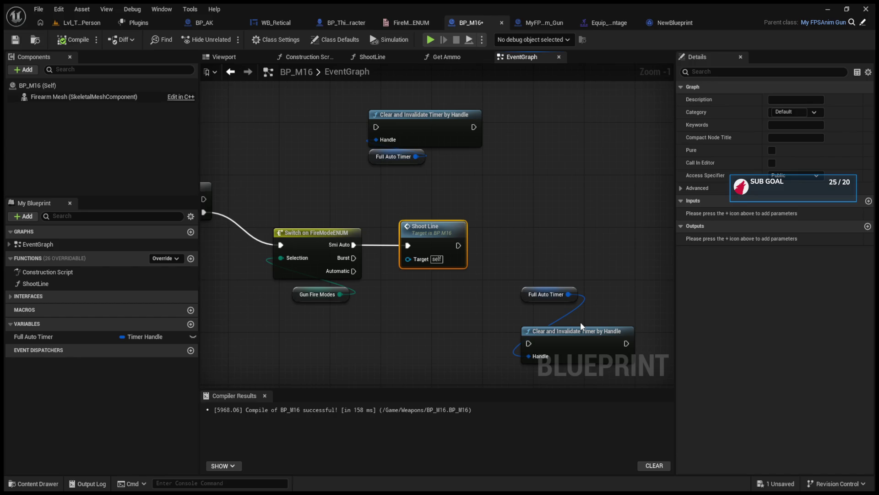
pyautogui.moveTo(581, 321)
pyautogui.mouseDown()
pyautogui.moveTo(665, 324)
pyautogui.moveTo(501, 314)
pyautogui.mouseUp()
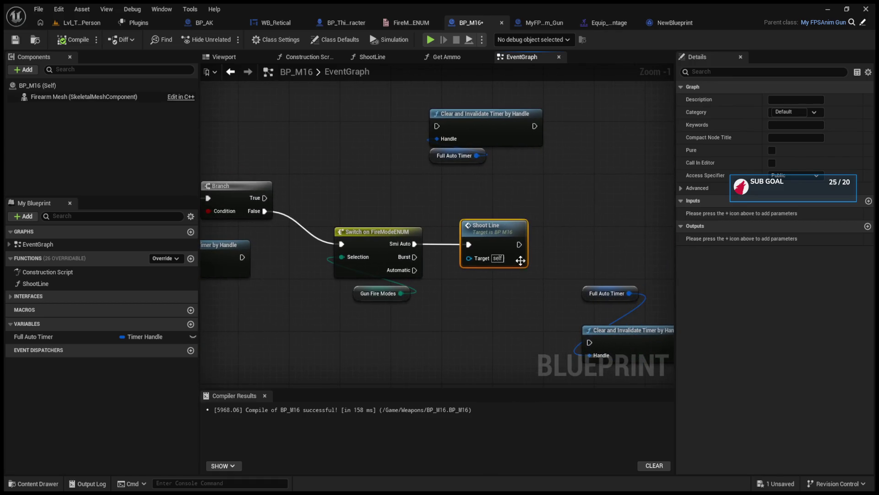
pyautogui.moveTo(519, 244)
pyautogui.mouseDown()
pyautogui.moveTo(591, 237)
pyautogui.moveTo(519, 244)
pyautogui.mouseUp()
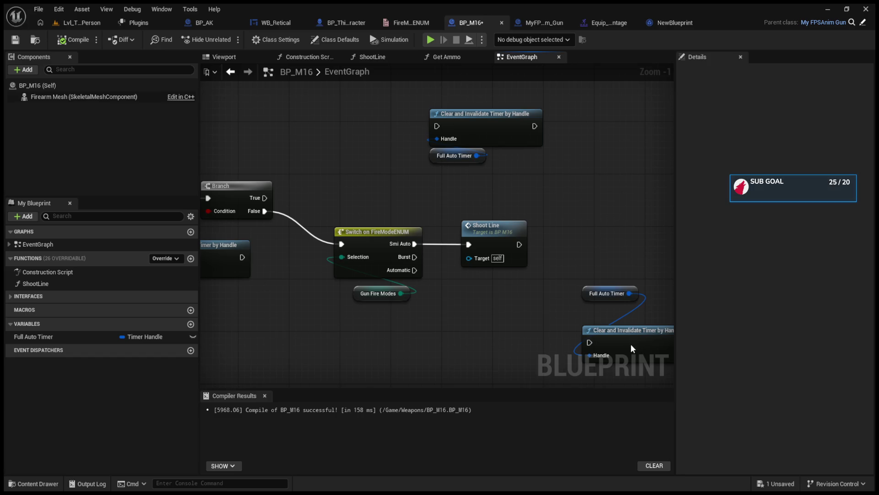
pyautogui.moveTo(454, 326)
pyautogui.mouseDown()
pyautogui.moveTo(671, 344)
pyautogui.moveTo(695, 338)
pyautogui.mouseUp()
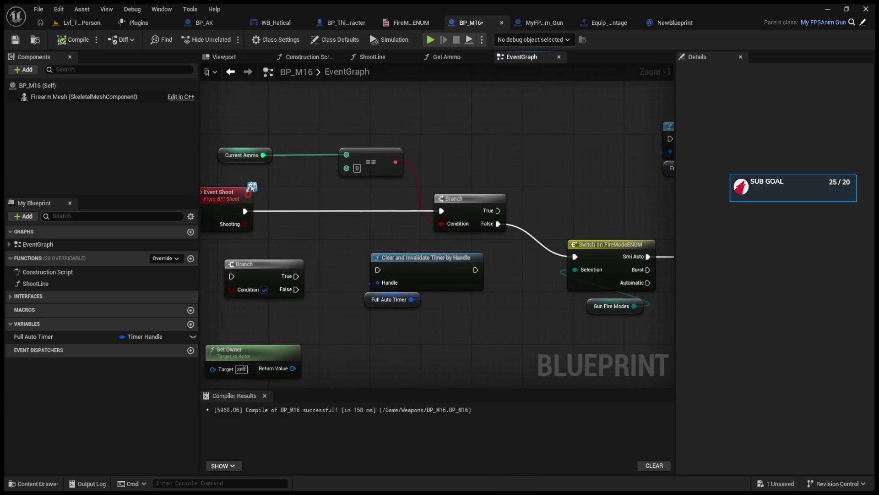
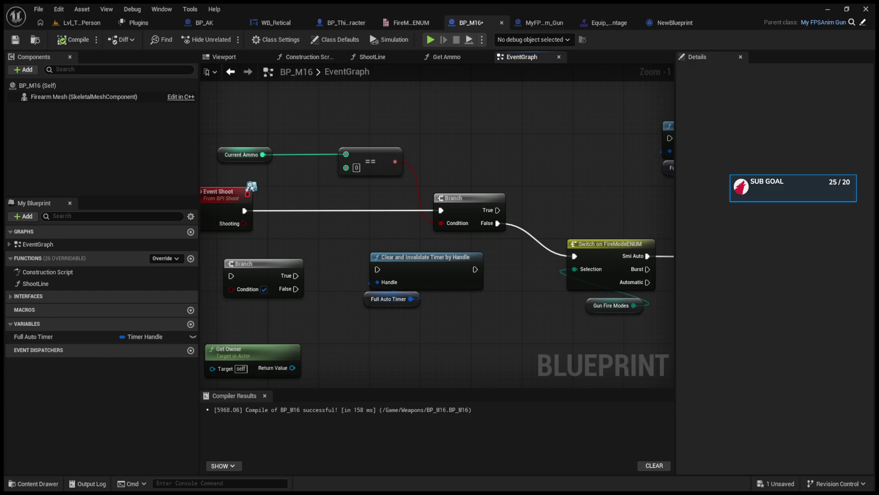
# Add a Delay node after the Shoot Line node on the semi-auto branch
pyautogui.moveTo(550, 321)
pyautogui.mouseDown()
pyautogui.moveTo(373, 312)
pyautogui.moveTo(360, 298)
pyautogui.mouseUp()
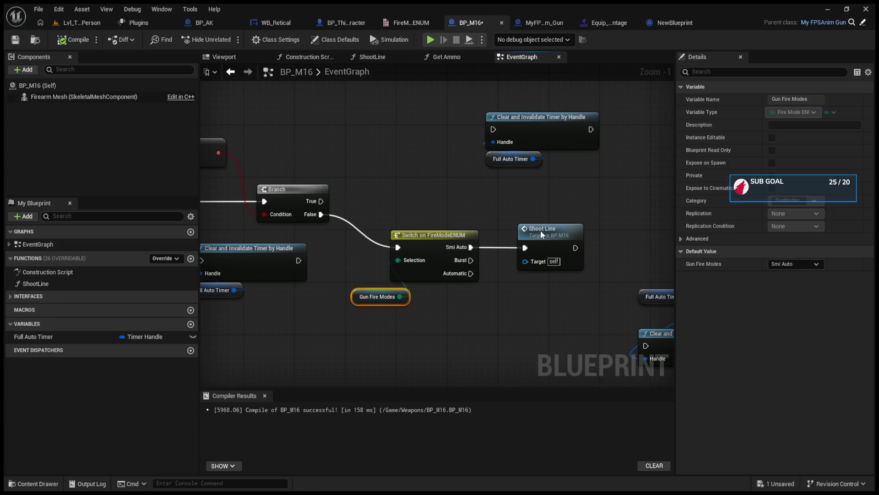
pyautogui.moveTo(539, 228)
pyautogui.mouseDown()
pyautogui.moveTo(582, 223)
pyautogui.moveTo(525, 228)
pyautogui.mouseUp()
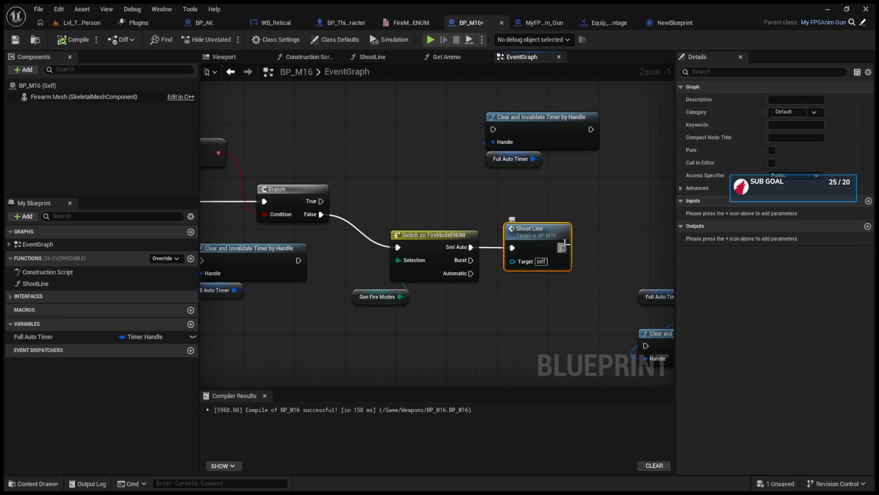
pyautogui.click(593, 240)
pyautogui.moveTo(593, 240)
pyautogui.mouseDown()
pyautogui.moveTo(506, 241)
pyautogui.moveTo(513, 237)
pyautogui.mouseUp()
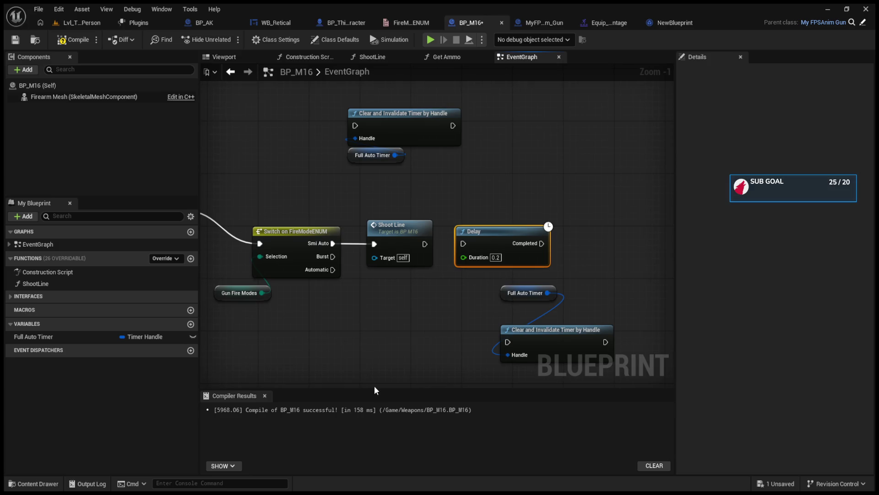
pyautogui.moveTo(375, 385); pyautogui.dragTo(375, 379)
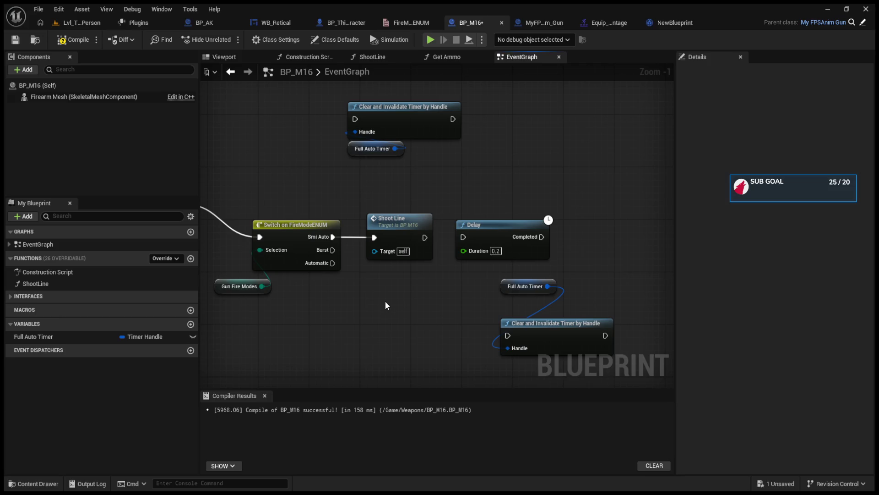
# Wire a Fire Rate getter into the Delay's Duration, then recompile BP_M16
pyautogui.hotkey('ctrl', 'v')
pyautogui.click(781, 302)
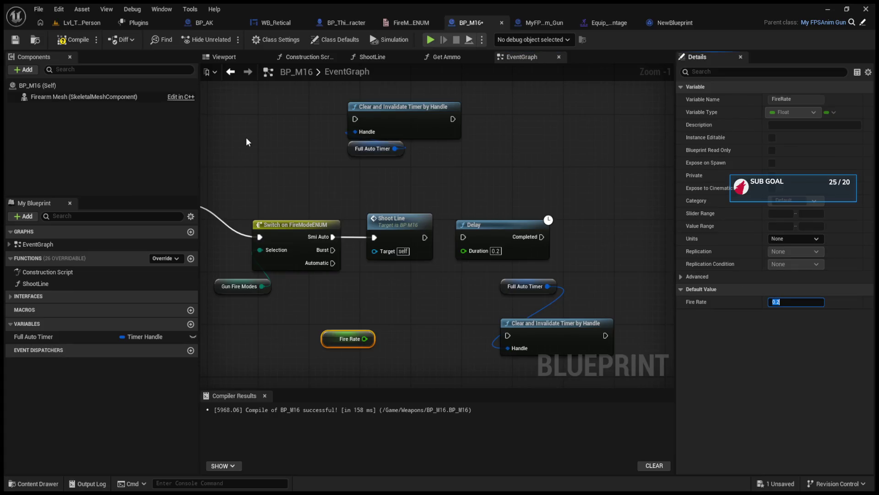
pyautogui.click(248, 142)
pyautogui.click(335, 40)
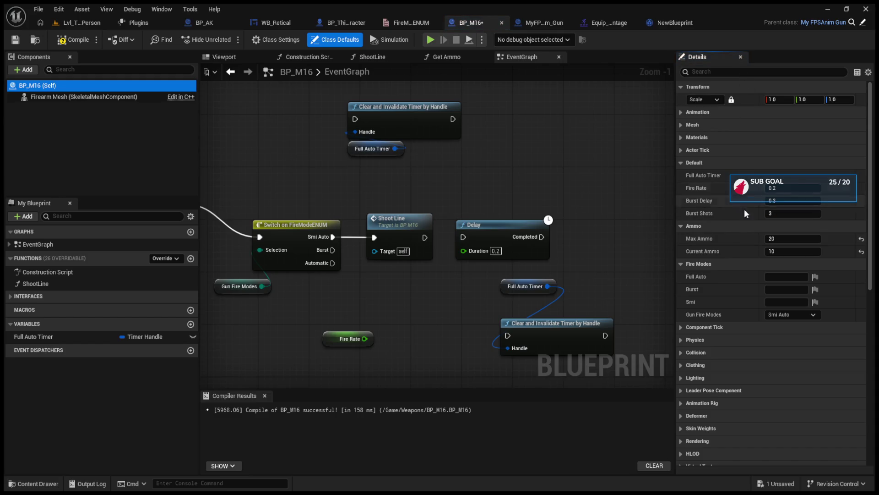
pyautogui.moveTo(366, 339)
pyautogui.mouseDown()
pyautogui.moveTo(464, 250)
pyautogui.moveTo(463, 237)
pyautogui.mouseUp()
pyautogui.moveTo(334, 337)
pyautogui.mouseDown()
pyautogui.moveTo(396, 278)
pyautogui.moveTo(440, 197)
pyautogui.moveTo(467, 211)
pyautogui.mouseUp()
pyautogui.click(83, 39)
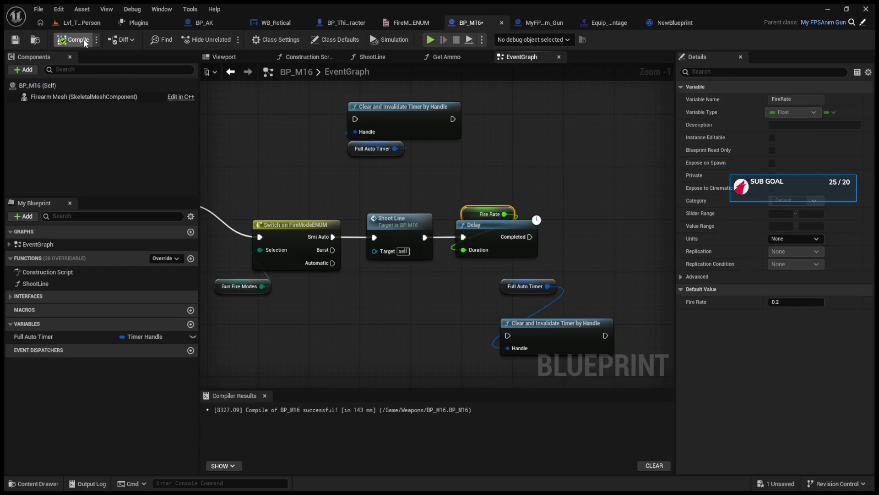
# Play-test the level with the rifle equipped via key 1 and fire it
pyautogui.click(67, 20)
pyautogui.click(228, 38)
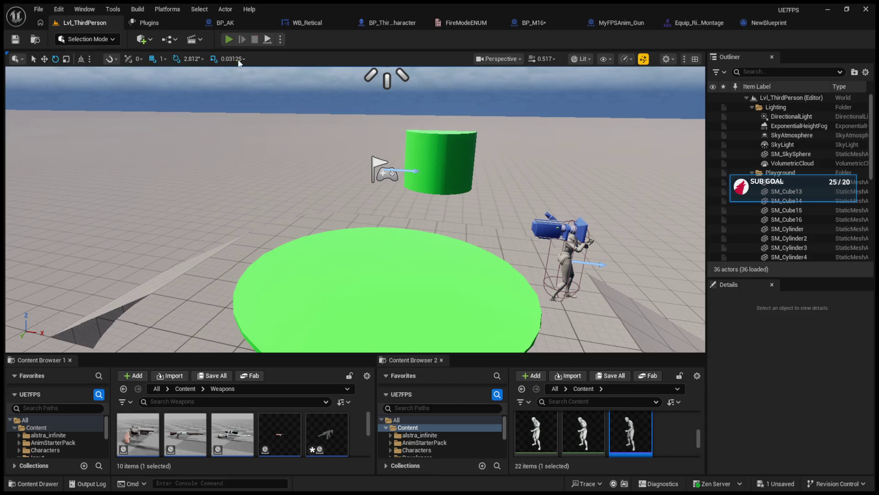
pyautogui.press('1')
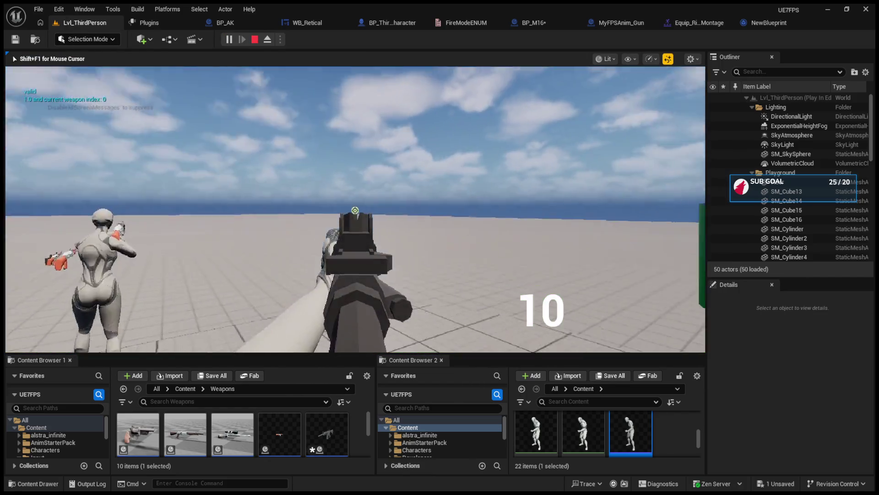
pyautogui.moveTo(355, 211); pyautogui.dragTo(355, 210)
pyautogui.press('Escape')
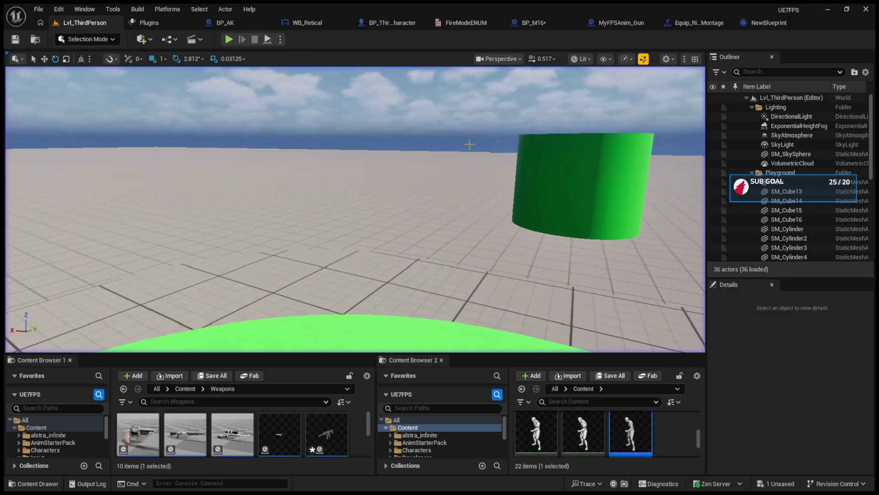
# Edit BP_M16's Fire Rate default value and recompile
pyautogui.click(527, 22)
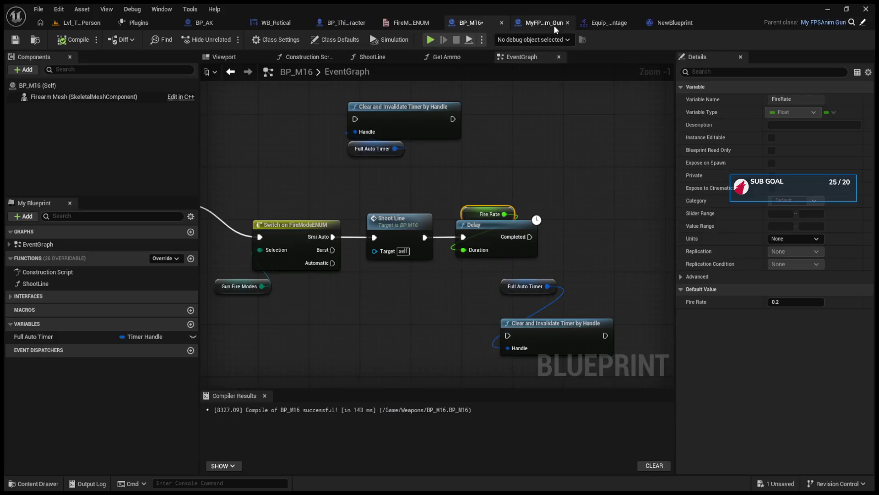
pyautogui.click(796, 302)
pyautogui.write('1')
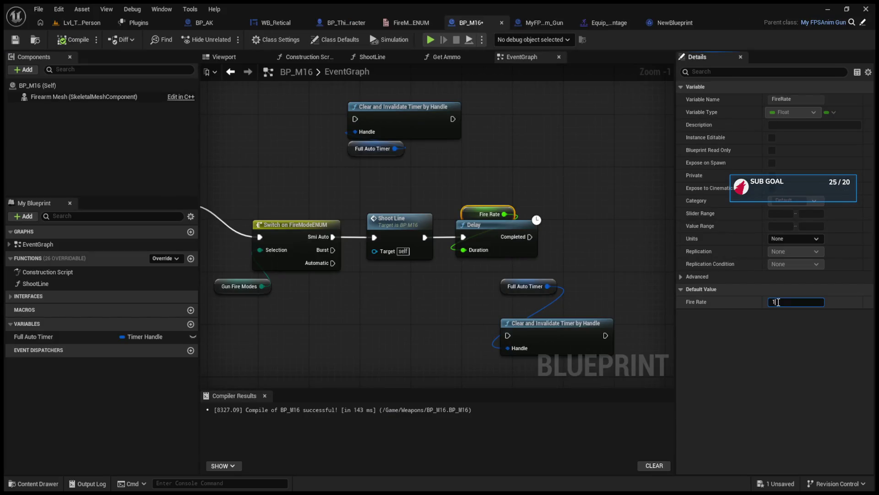
pyautogui.press('Return')
pyautogui.press('BackSpace')
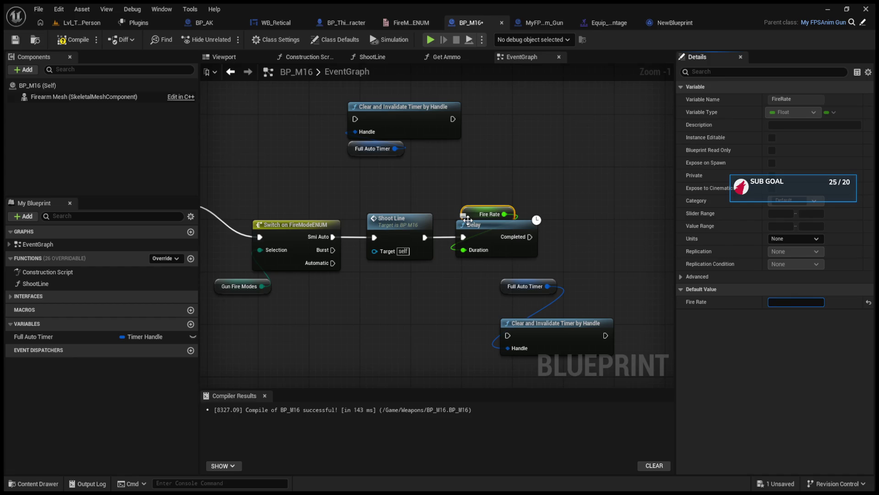
pyautogui.write('.5')
pyautogui.click(73, 42)
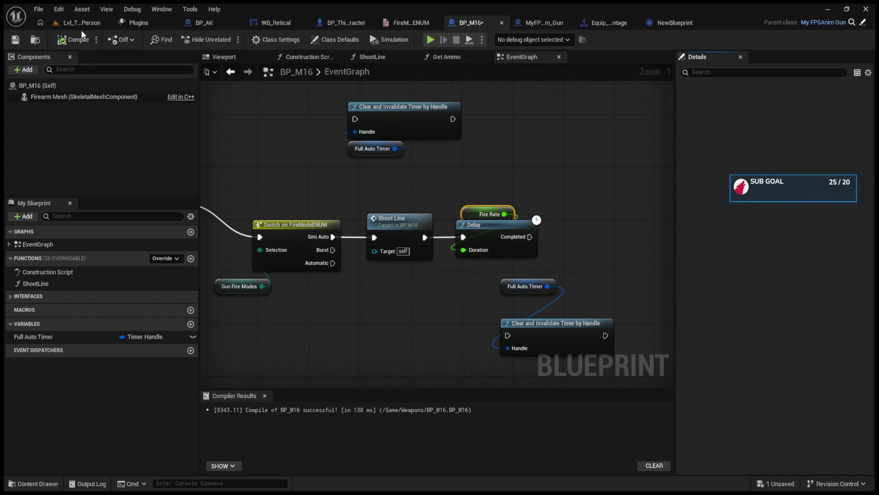
# Play-test and fire the rifle repeatedly to empty the magazine
pyautogui.click(81, 23)
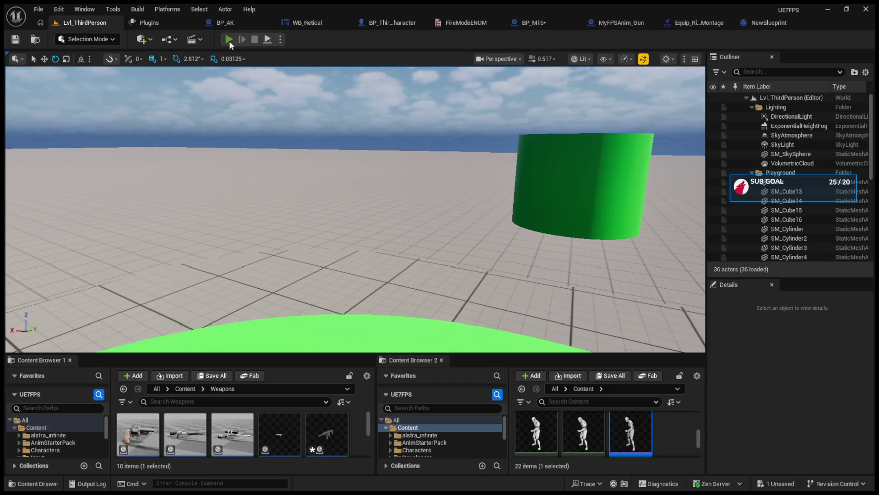
pyautogui.click(229, 40)
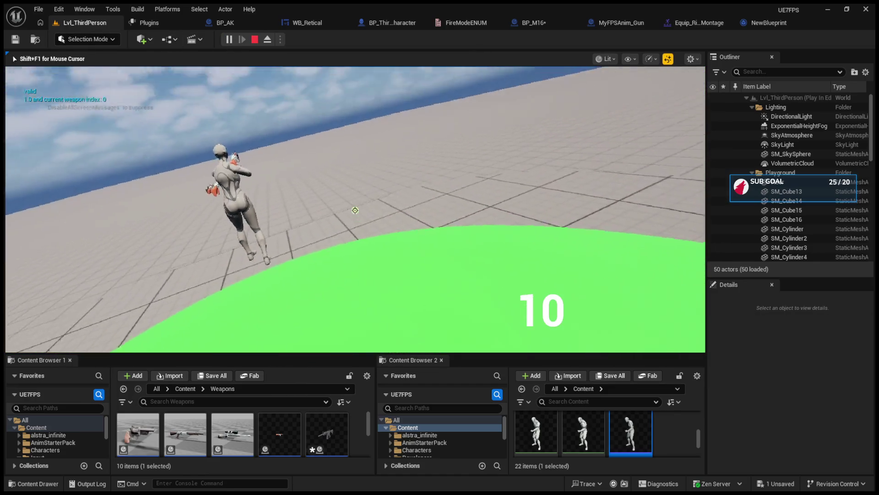
pyautogui.click(355, 210)
pyautogui.click(355, 210)
pyautogui.click(355, 210)
pyautogui.click(355, 211)
pyautogui.click(355, 210)
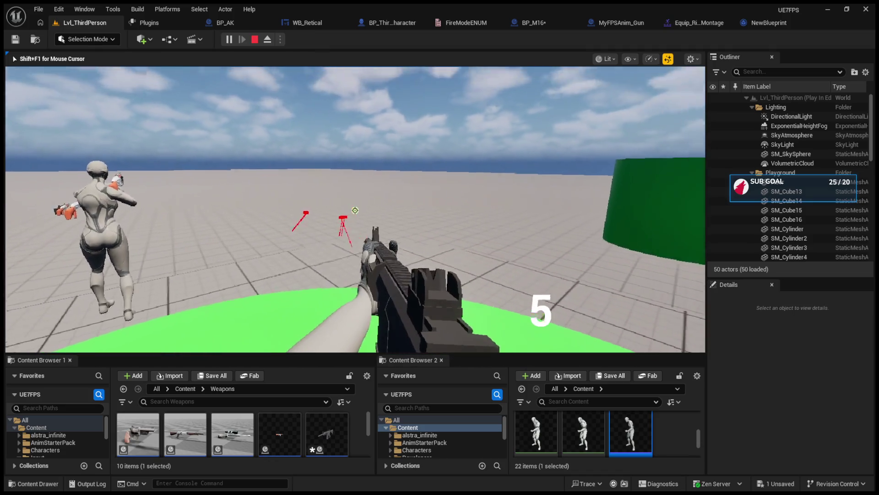
pyautogui.click(355, 211)
pyautogui.click(355, 211)
pyautogui.click(355, 210)
pyautogui.click(354, 210)
pyautogui.click(355, 210)
pyautogui.press('Escape')
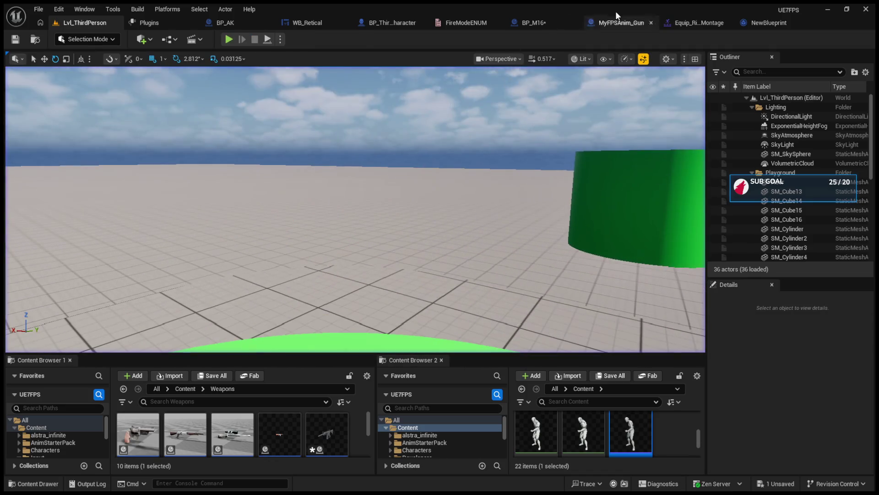
# Set BP_M16's Fire Rate default to 1.0 and recompile
pyautogui.click(618, 21)
pyautogui.click(485, 22)
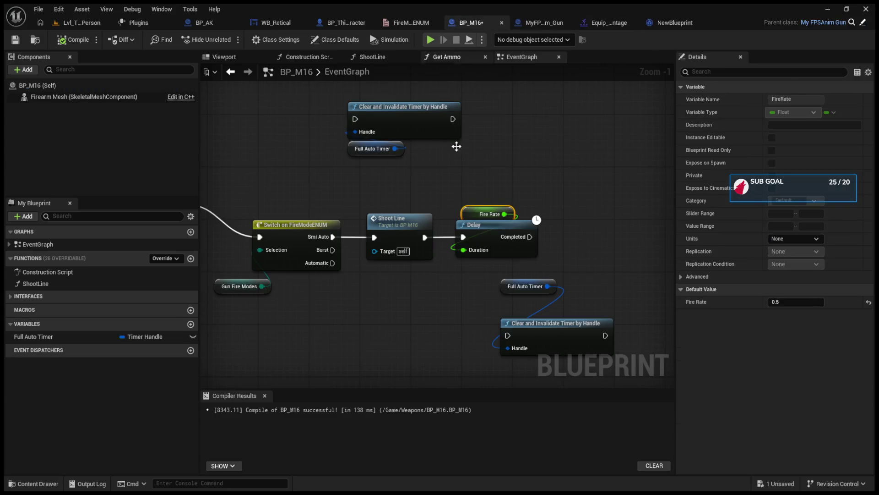
pyautogui.click(788, 302)
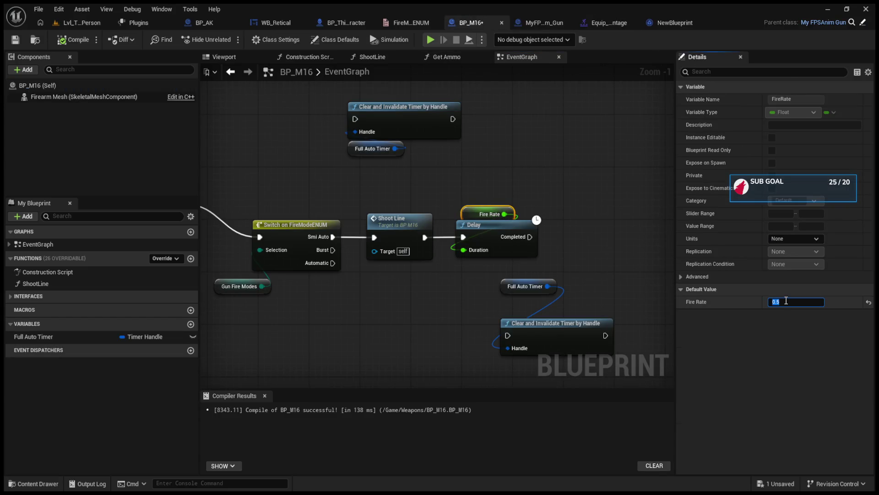
pyautogui.write('1.0')
pyautogui.press('Return')
pyautogui.click(72, 40)
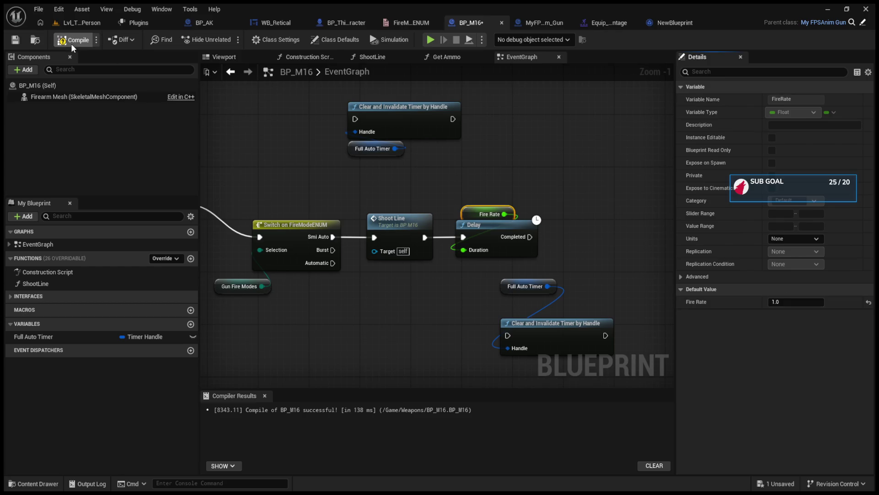
# Play-test the 1.0 fire rate by firing while turning the view
pyautogui.click(81, 22)
pyautogui.click(234, 40)
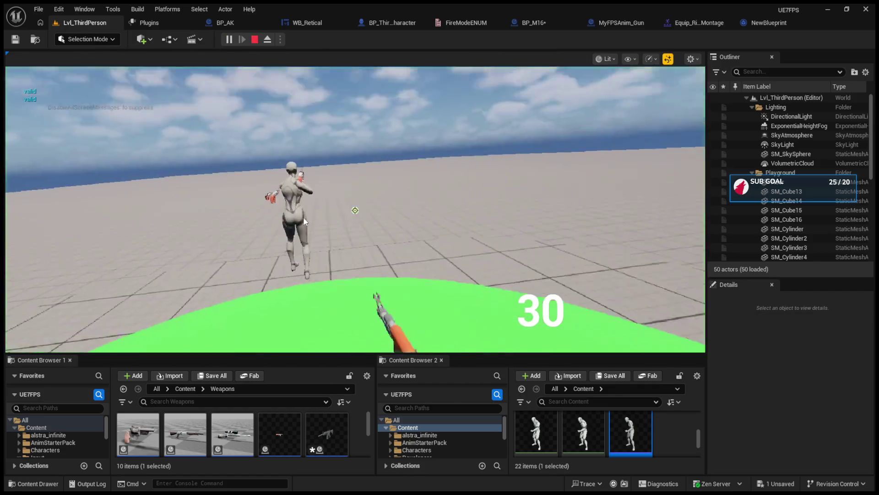
pyautogui.click(319, 210)
pyautogui.moveTo(343, 214); pyautogui.dragTo(355, 210)
pyautogui.press('Escape')
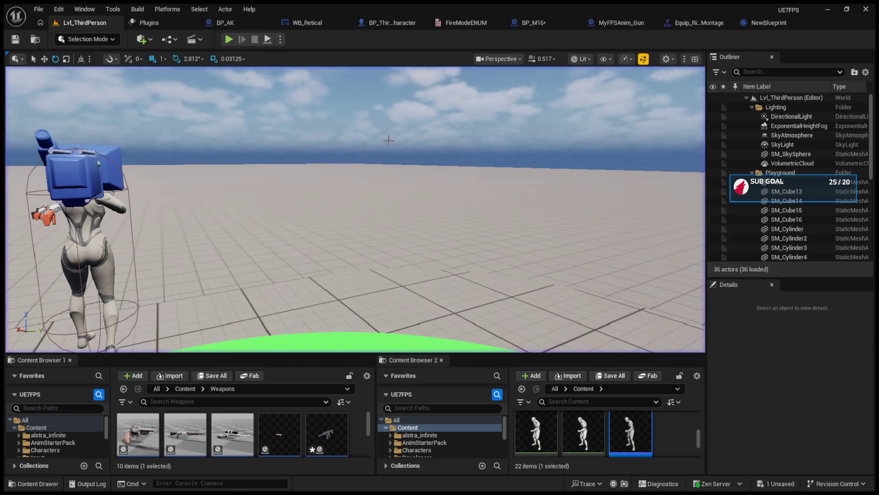
# Set BP_M16's Fire Rate default to 5.0 and recompile
pyautogui.click(604, 26)
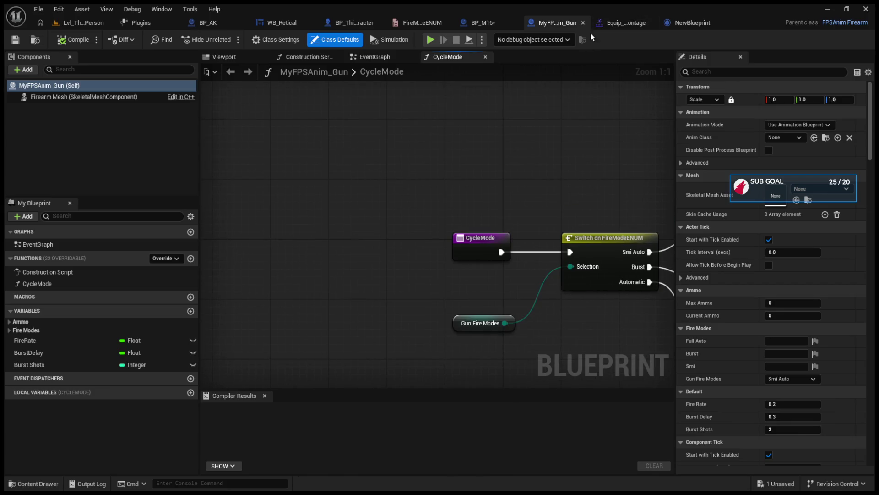
pyautogui.click(479, 23)
pyautogui.moveTo(317, 129)
pyautogui.mouseDown()
pyautogui.moveTo(557, 188)
pyautogui.moveTo(236, 155)
pyautogui.mouseUp()
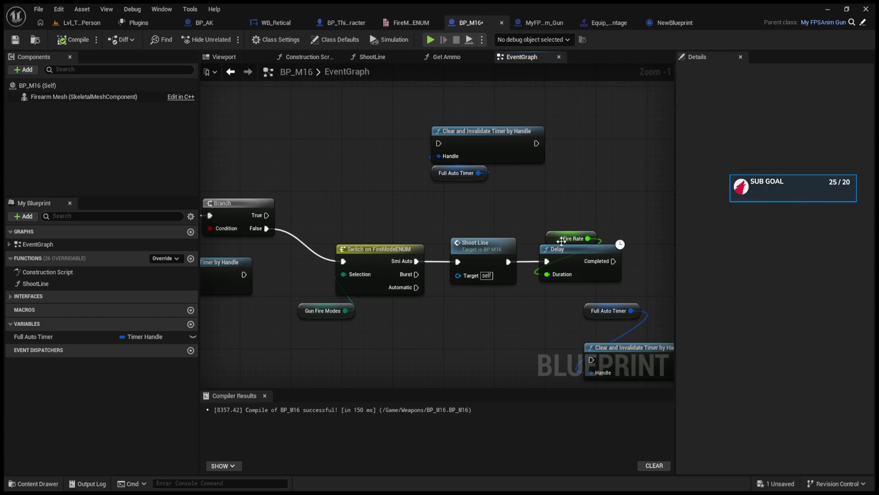
pyautogui.click(784, 302)
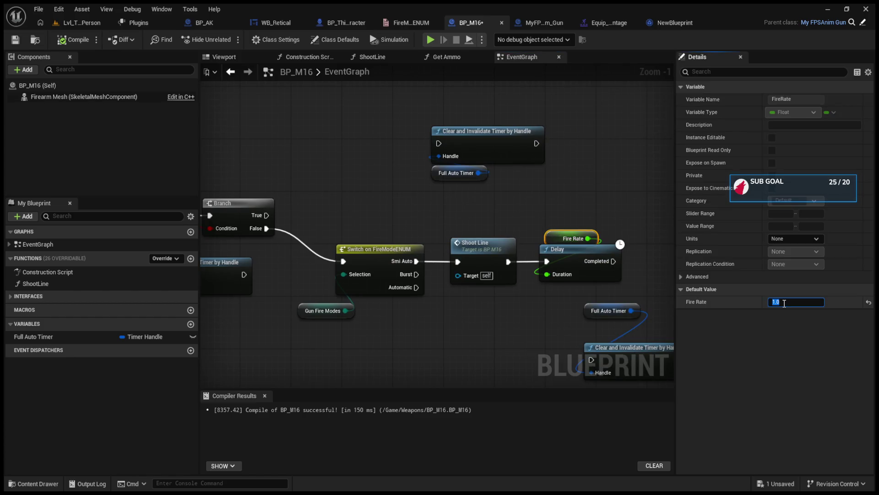
pyautogui.write('5')
pyautogui.press('Return')
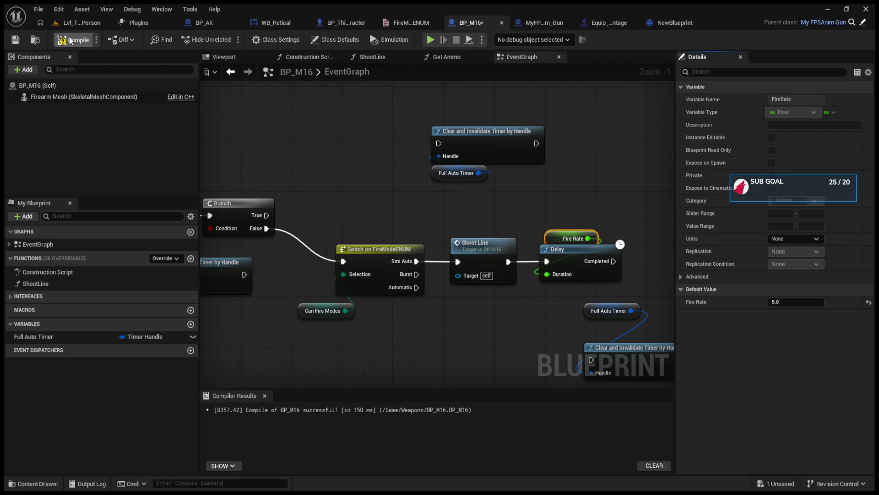
pyautogui.click(78, 23)
# Play-test at fire rate 5.0, firing until the ammo runs out
pyautogui.click(224, 39)
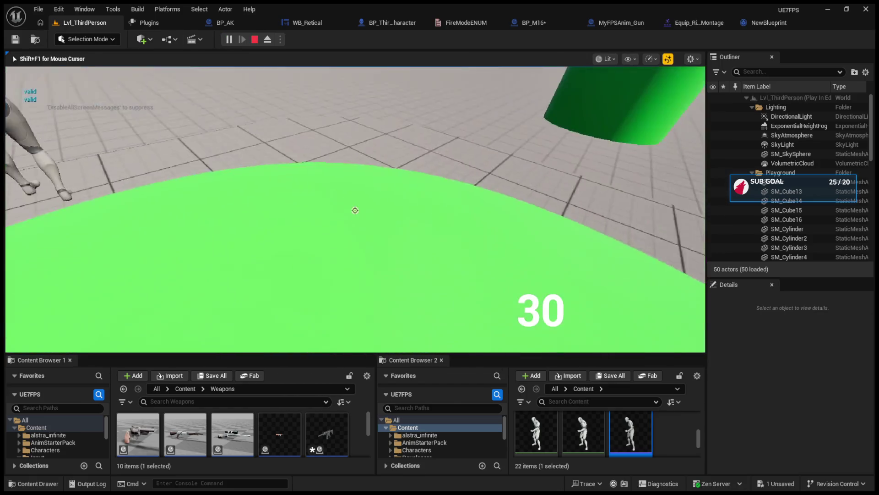
pyautogui.click(355, 210)
pyautogui.click(355, 210)
pyautogui.click(355, 211)
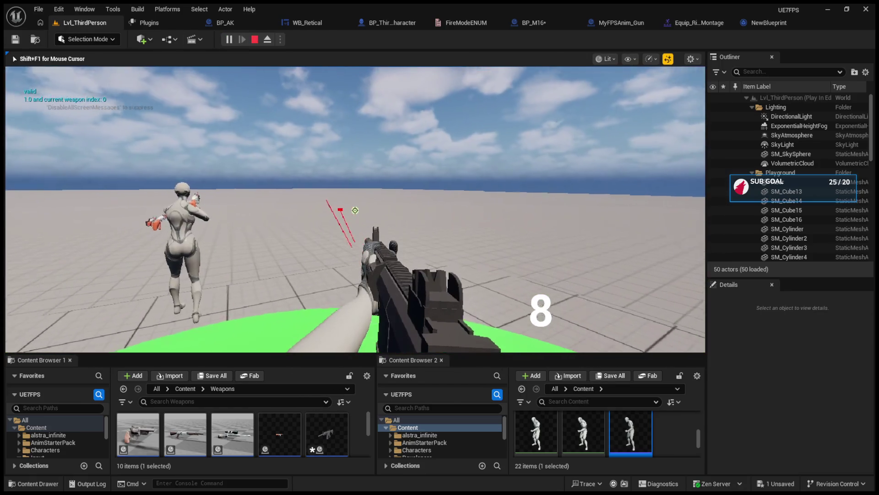
pyautogui.click(355, 211)
pyautogui.press('Escape')
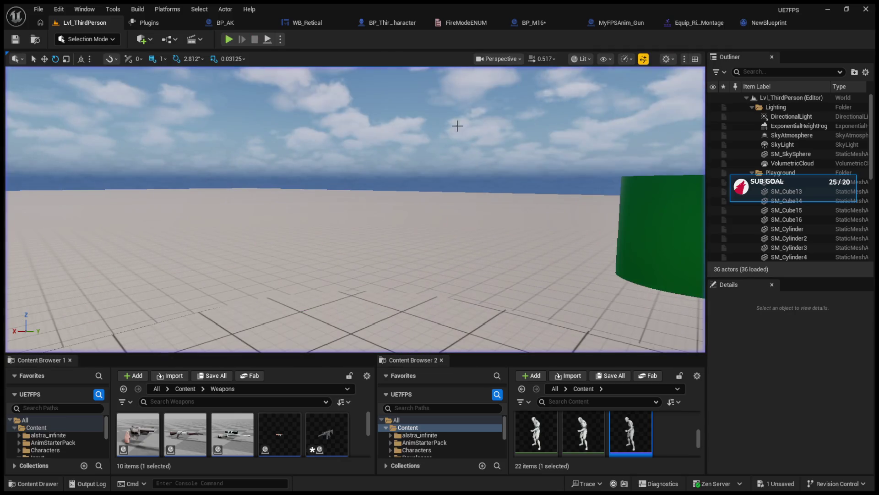
pyautogui.click(390, 22)
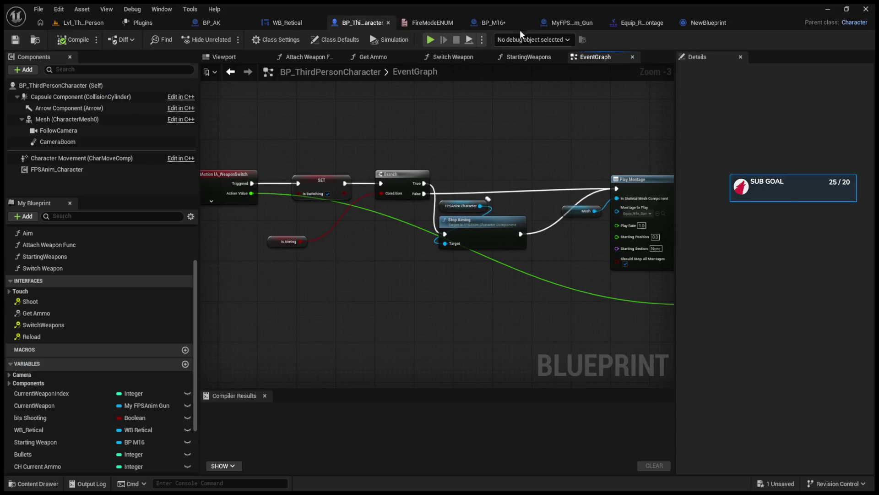
# Delete the Fire Rate and Delay nodes following Shoot Line in BP_M16
pyautogui.click(510, 21)
pyautogui.scroll(2, 501, 211)
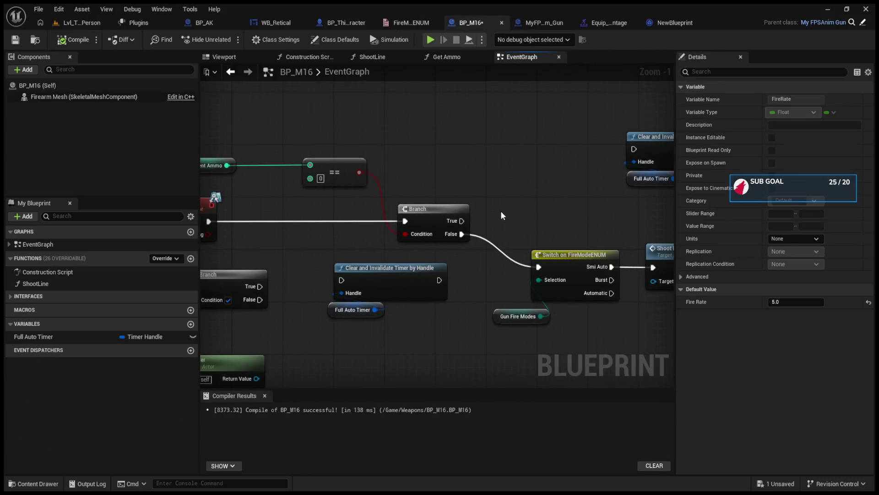
pyautogui.click(249, 201)
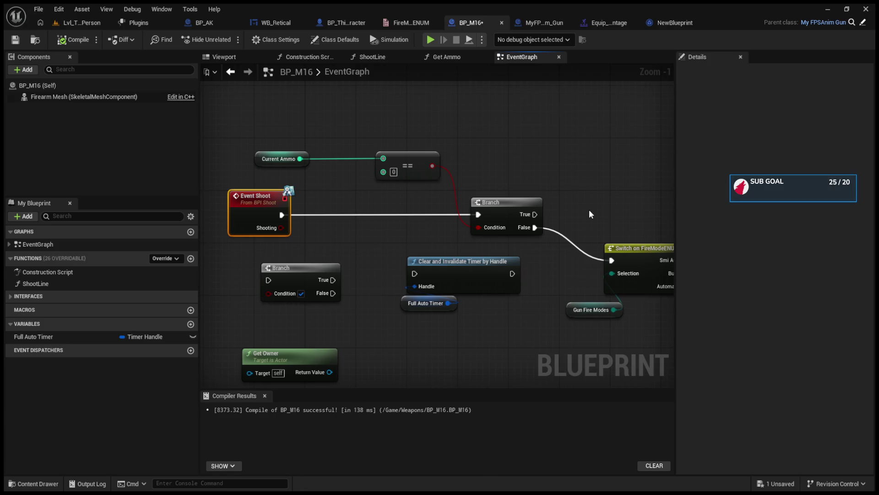
pyautogui.moveTo(513, 220); pyautogui.dragTo(212, 221)
pyautogui.moveTo(498, 219); pyautogui.dragTo(552, 280)
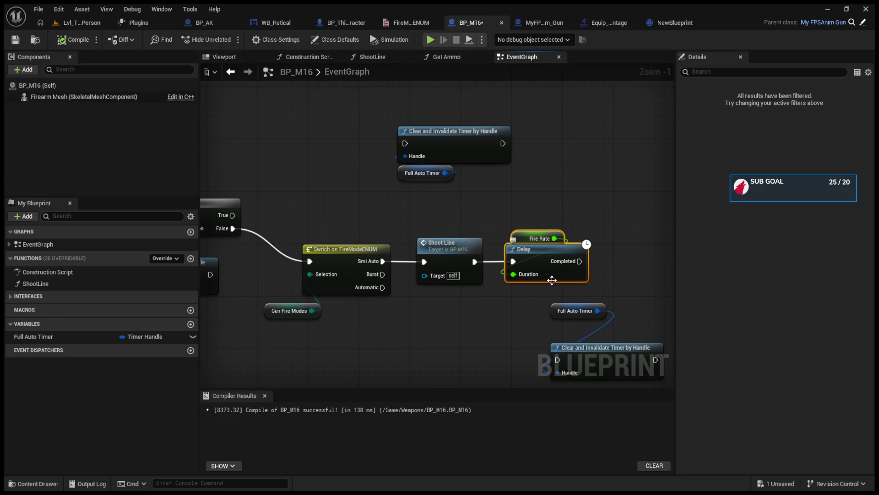
pyautogui.press('Delete')
# Connect the Switch's Automatic output to a Print String reading 'Autromatric'
pyautogui.moveTo(526, 255); pyautogui.dragTo(556, 188)
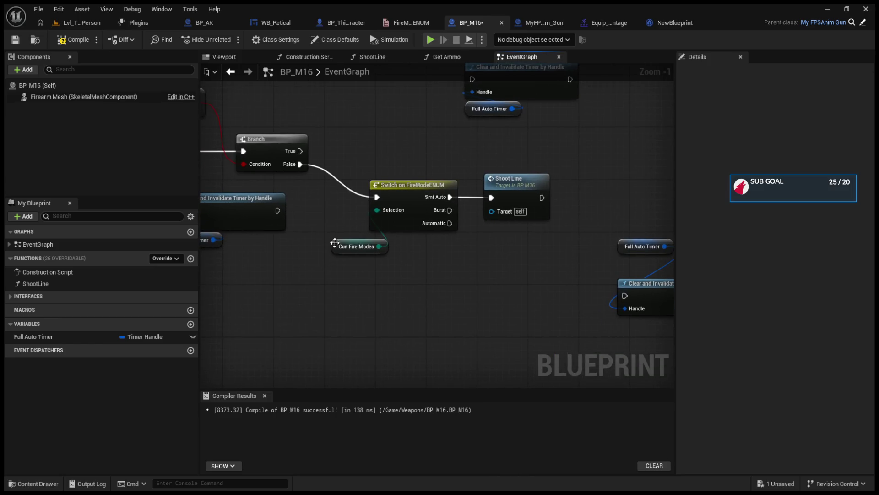
pyautogui.moveTo(359, 242); pyautogui.dragTo(327, 254)
pyautogui.moveTo(449, 223); pyautogui.dragTo(470, 302)
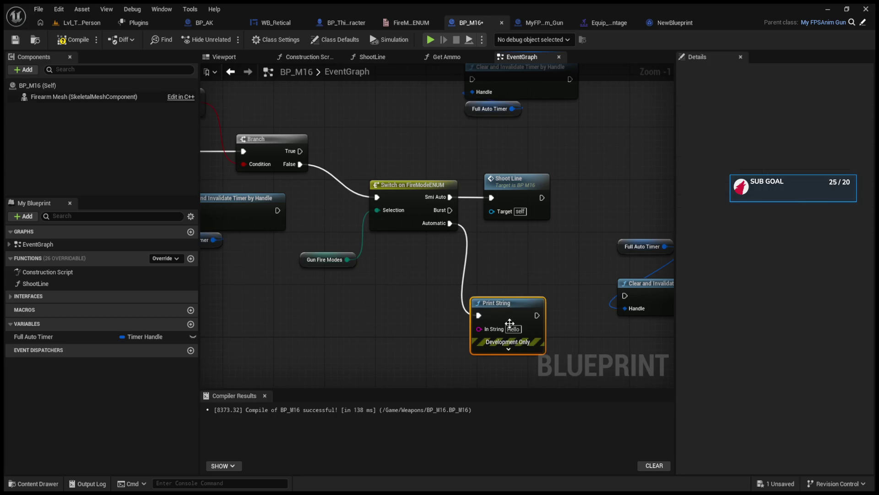
pyautogui.write('Autromatric')
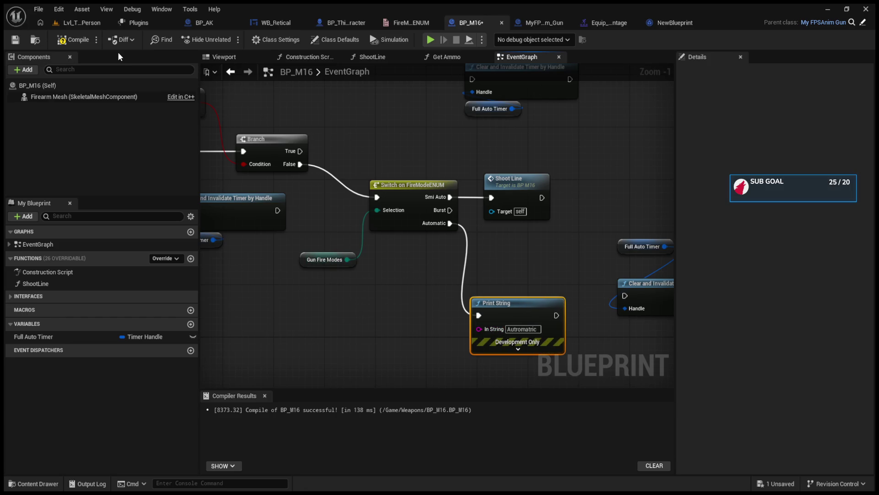
pyautogui.click(78, 21)
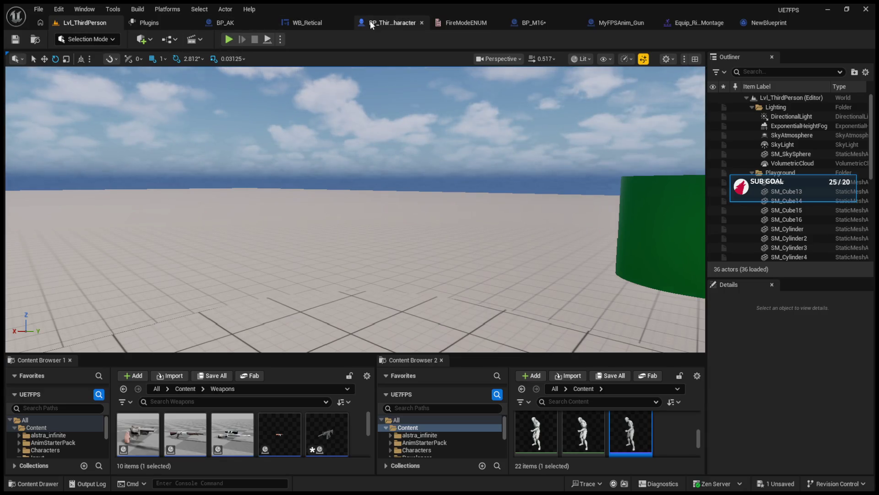
# Open the Reload interface function from BP_ThirdPersonCharacter's event graph
pyautogui.click(389, 23)
pyautogui.scroll(5, 316, 180)
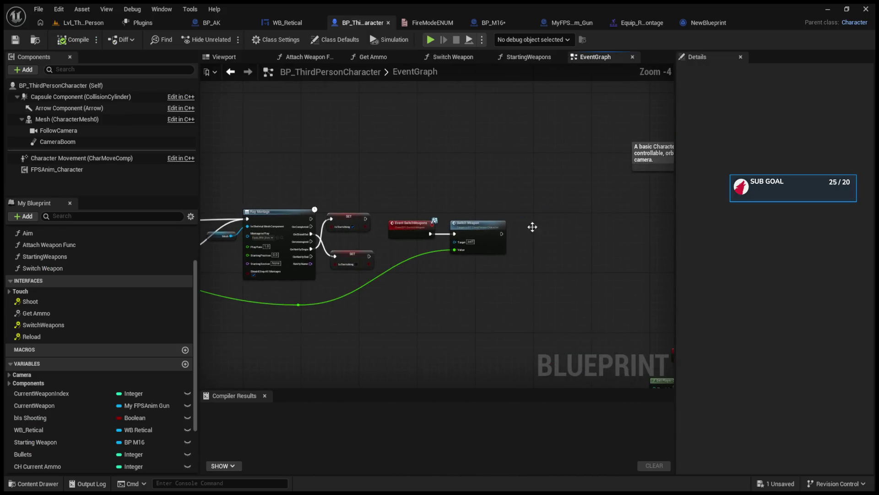
pyautogui.scroll(3, 442, 206)
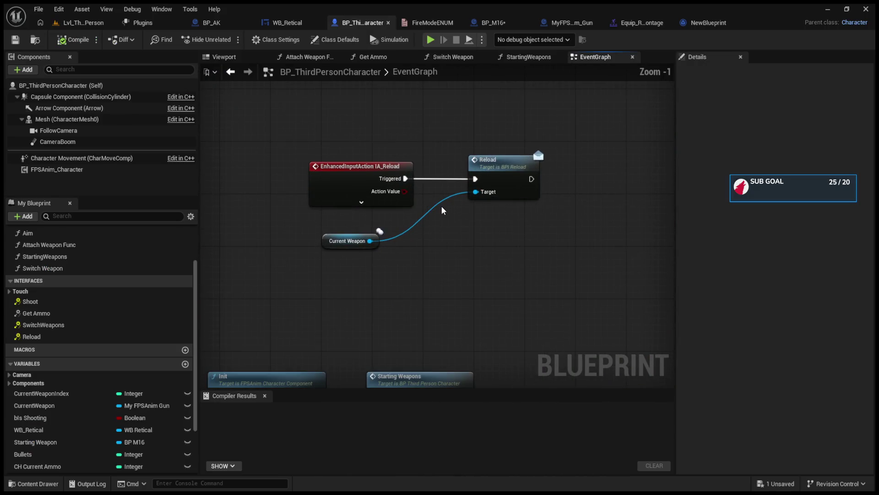
pyautogui.scroll(-4, 442, 207)
pyautogui.scroll(3, 444, 228)
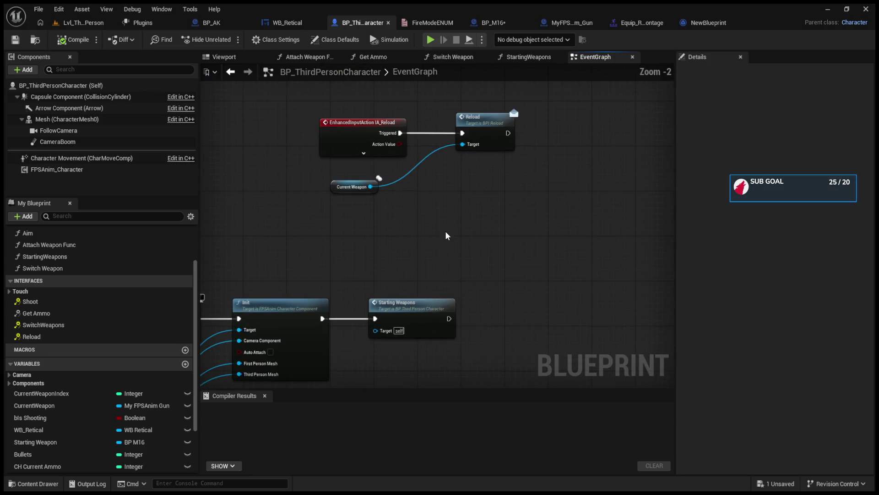
pyautogui.click(485, 128)
pyautogui.doubleClick(485, 127)
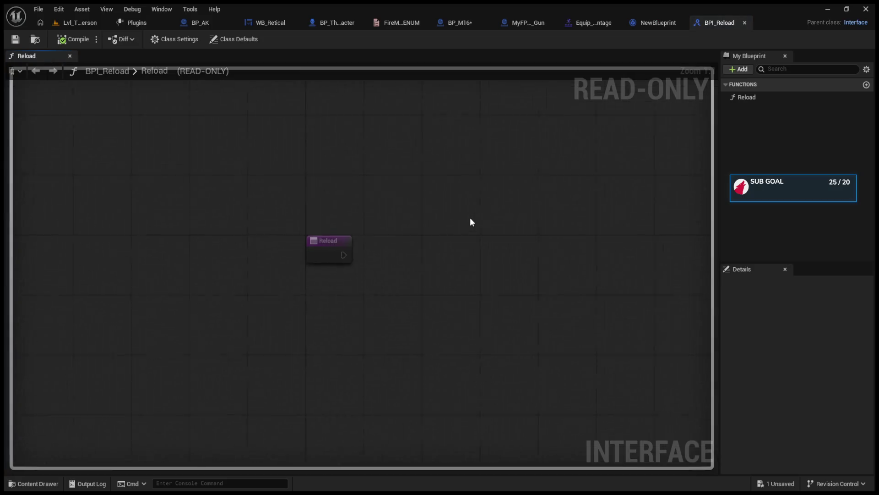
# Close the BPI_Reload, NewBlueprint, montage and MyFPSAnim_Gun tabs, showing FireModeENUM
pyautogui.click(745, 23)
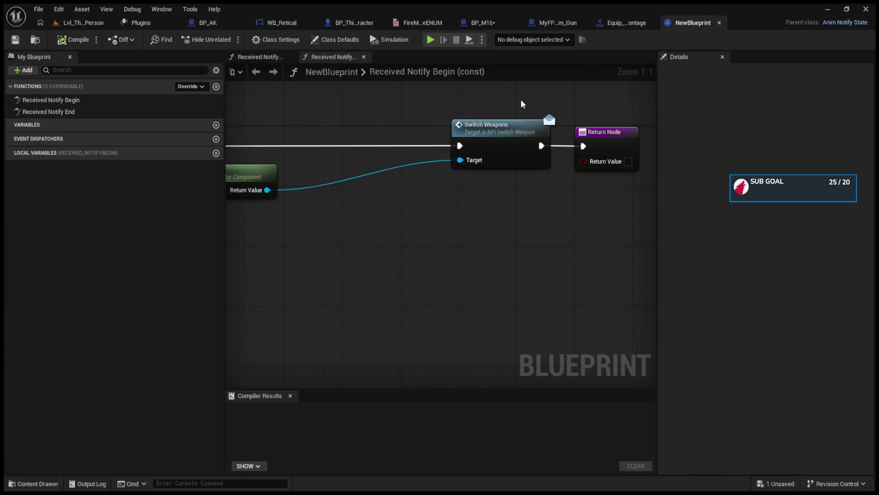
pyautogui.click(719, 23)
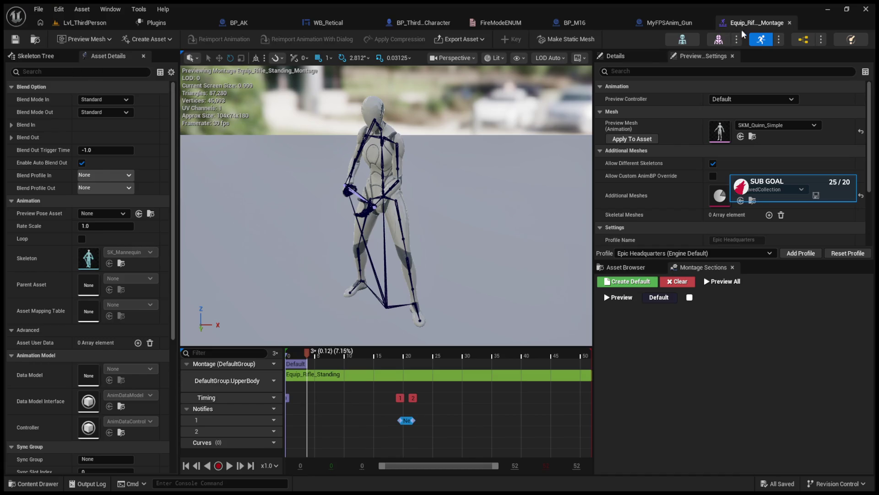
pyautogui.click(789, 23)
pyautogui.click(704, 22)
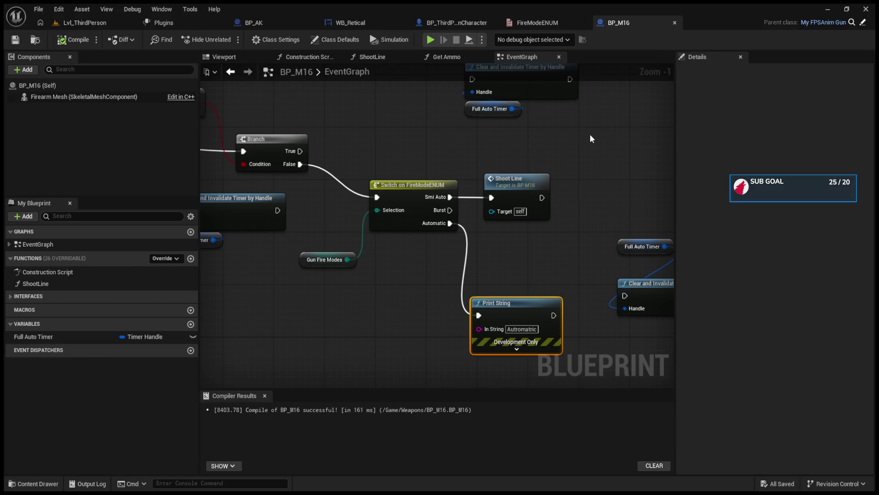
pyautogui.click(529, 20)
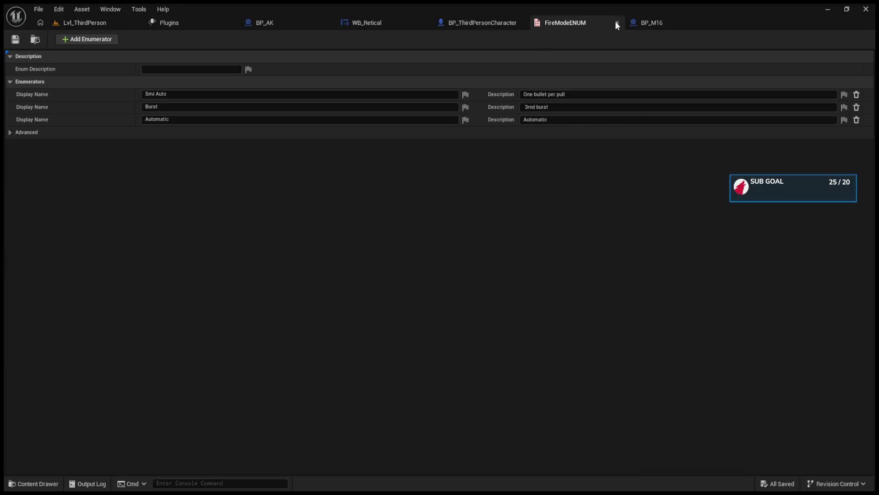
# Close the FireModeENUM and WB_Retical tabs
pyautogui.click(617, 24)
pyautogui.click(465, 23)
pyautogui.click(386, 25)
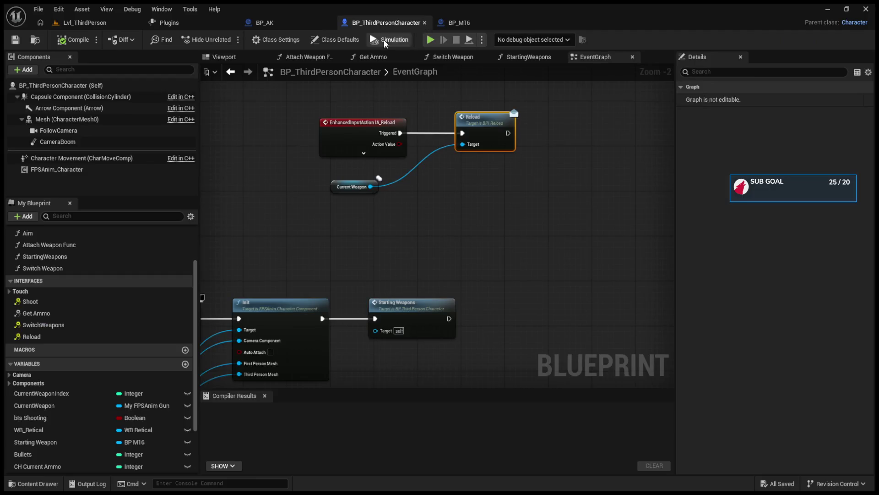
# Delete the SET Is Shooting node beside the IA_FireMode event in BP_ThirdPersonCharacter
pyautogui.scroll(-3, 415, 164)
pyautogui.scroll(2, 521, 274)
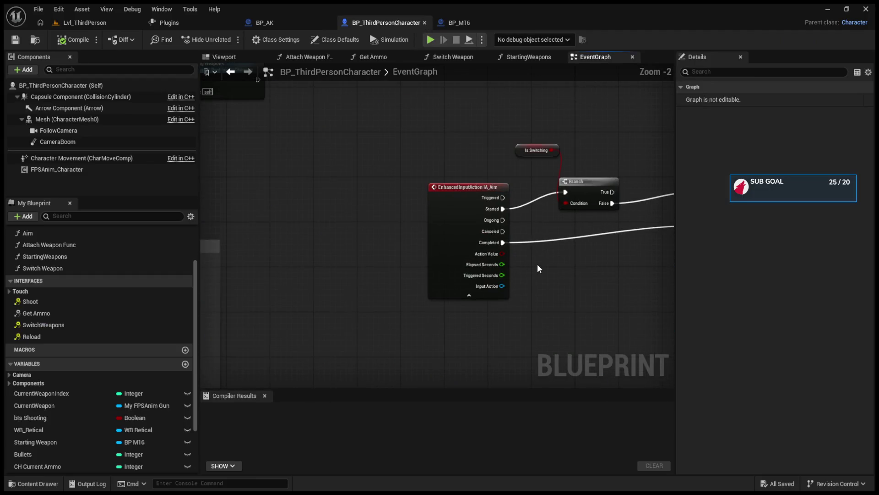
pyautogui.scroll(-3, 504, 275)
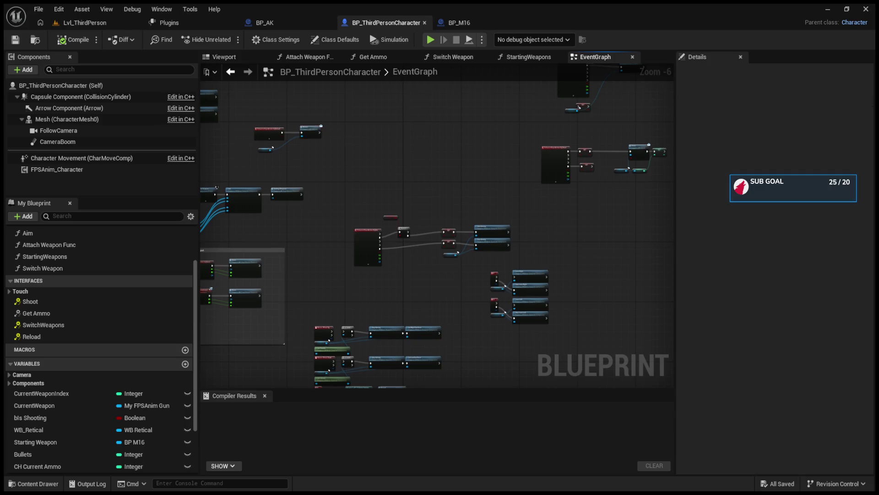
pyautogui.scroll(4, 456, 249)
pyautogui.moveTo(465, 244); pyautogui.dragTo(418, 386)
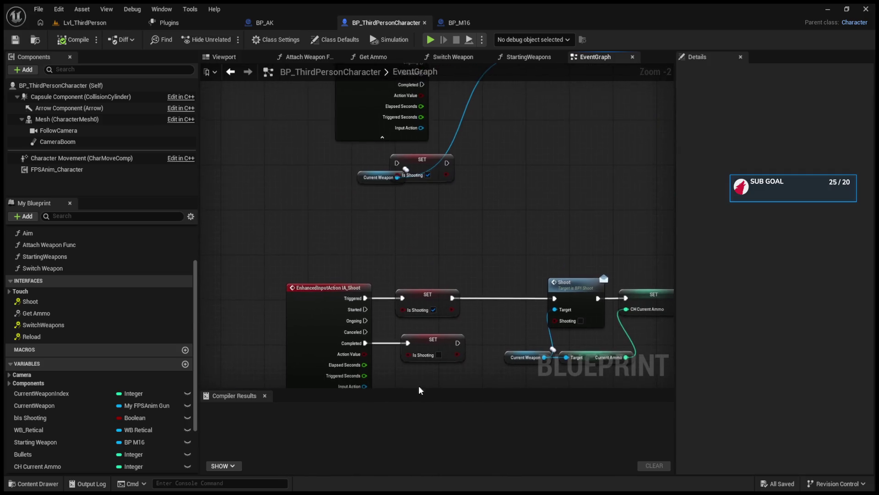
pyautogui.moveTo(431, 220); pyautogui.dragTo(378, 383)
pyautogui.click(379, 267)
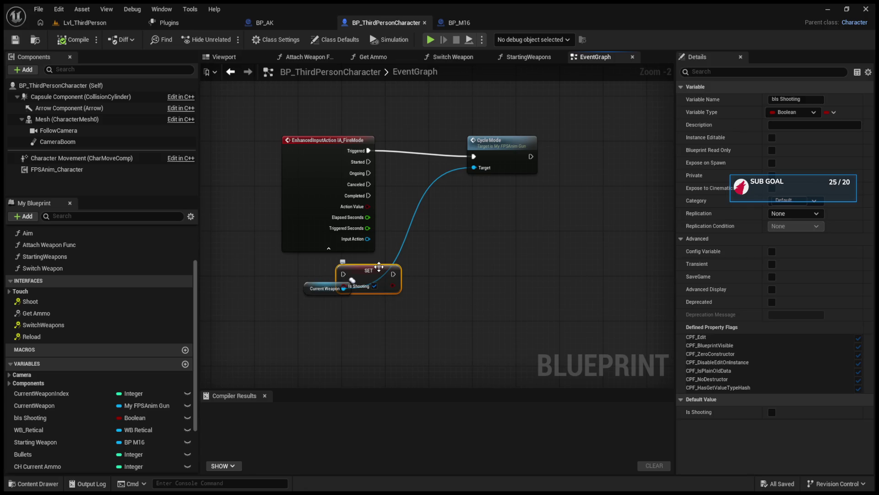
pyautogui.press('Delete')
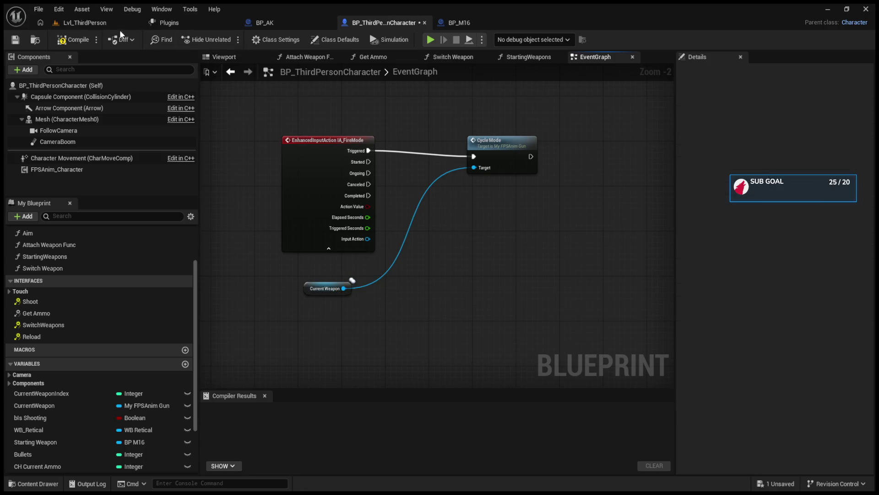
pyautogui.click(85, 23)
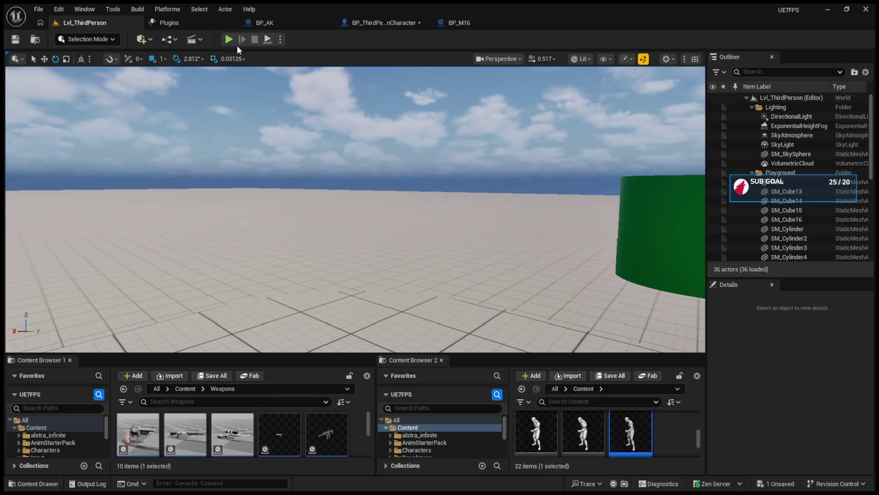
# Run a quick play-test of the level and end it
pyautogui.click(231, 40)
pyautogui.scroll(2, 355, 210)
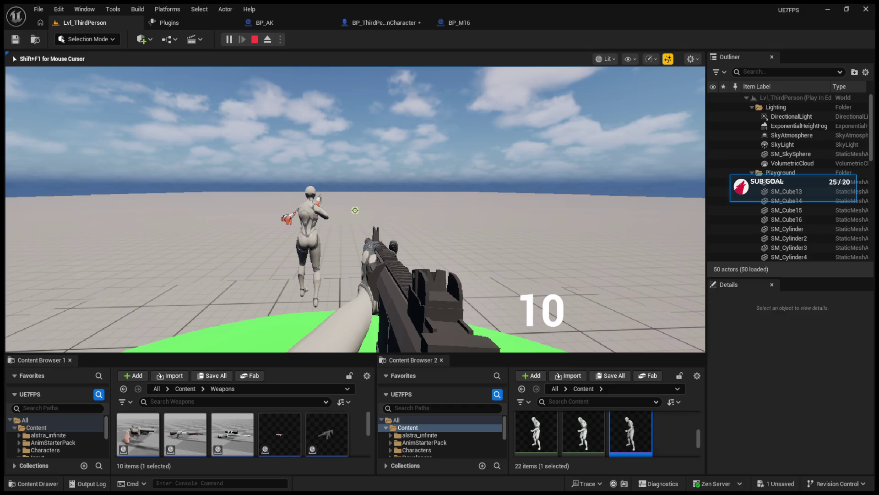
pyautogui.press('Escape')
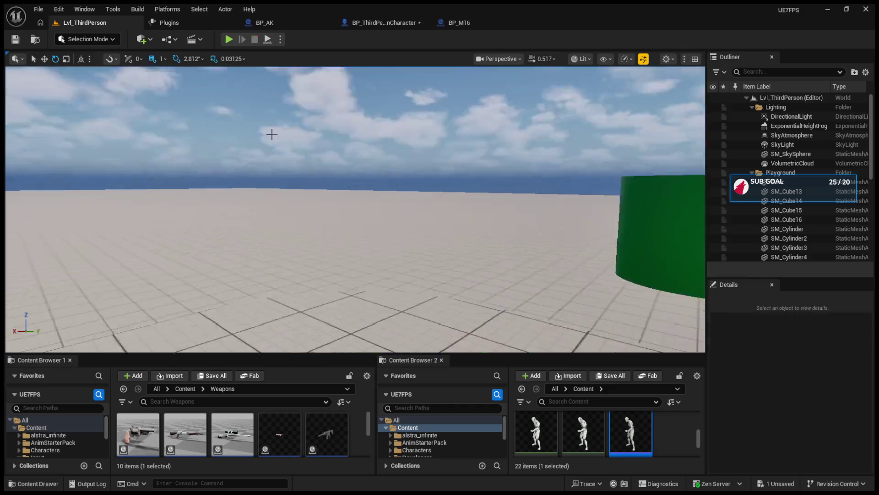
# Add a breakpoint on the Cycle Mode call in BP_ThirdPersonCharacter
pyautogui.click(289, 17)
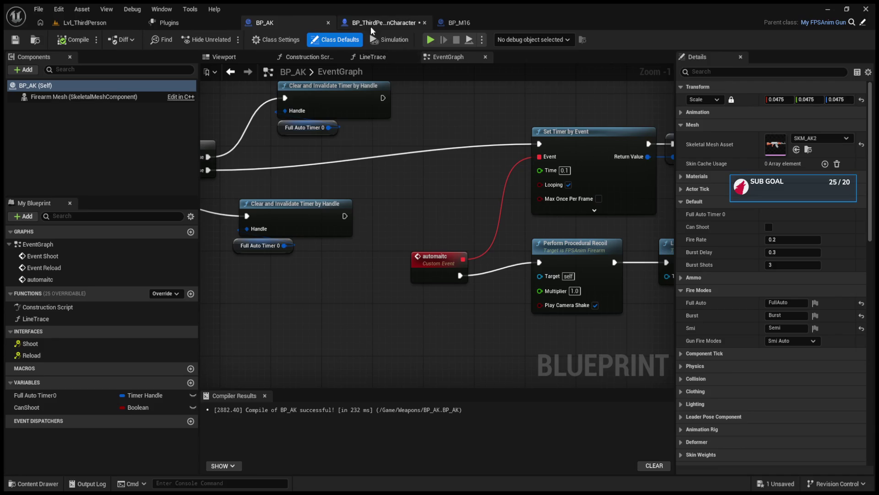
pyautogui.click(383, 23)
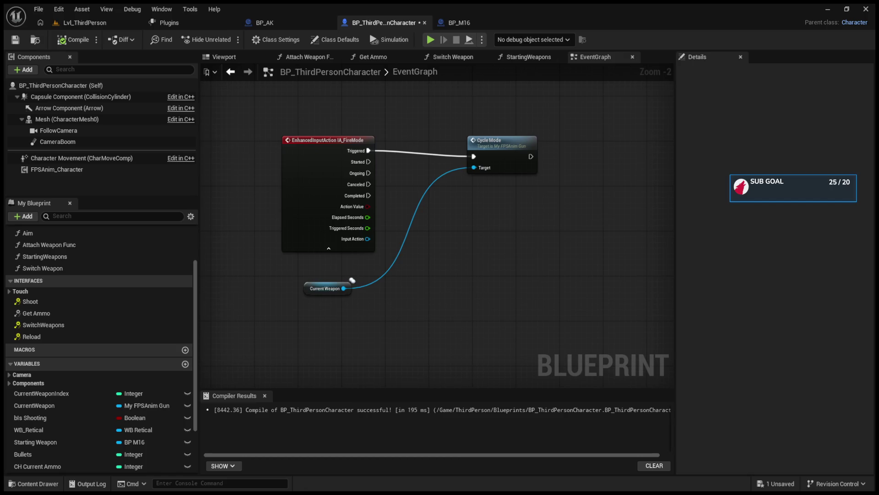
pyautogui.moveTo(485, 141); pyautogui.dragTo(480, 136)
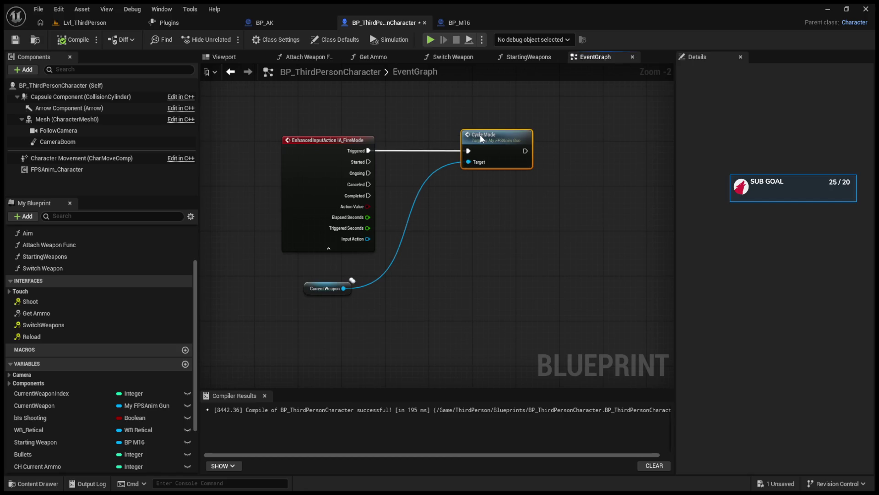
pyautogui.press('F9')
pyautogui.moveTo(304, 279); pyautogui.dragTo(305, 268)
# Play-test and press B to trigger the fire-mode input and hit the breakpoint
pyautogui.click(92, 23)
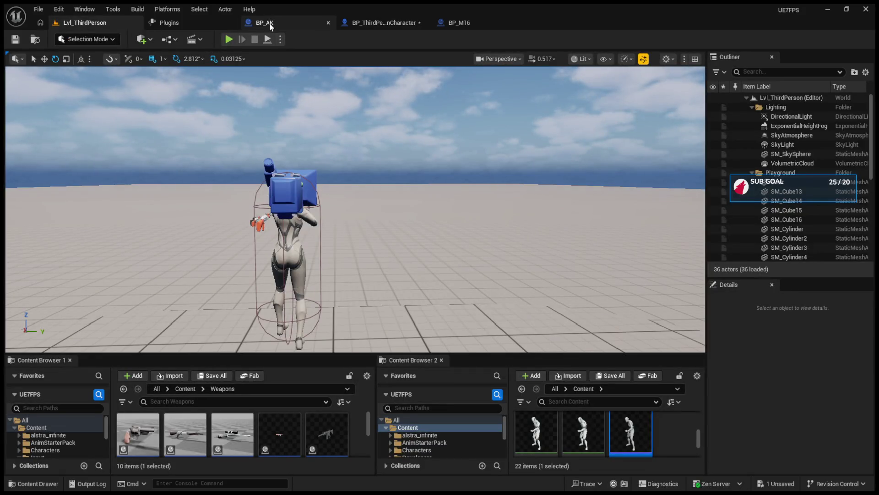
pyautogui.click(458, 22)
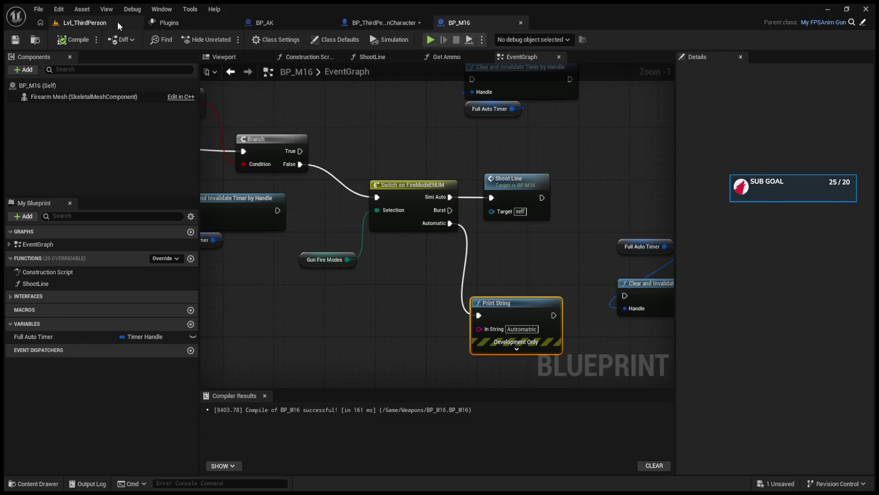
pyautogui.click(117, 22)
pyautogui.click(230, 41)
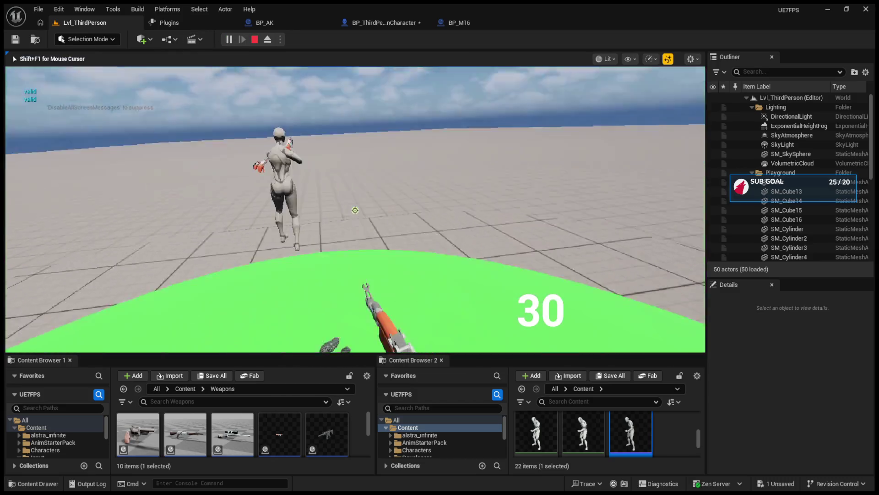
pyautogui.click(355, 210)
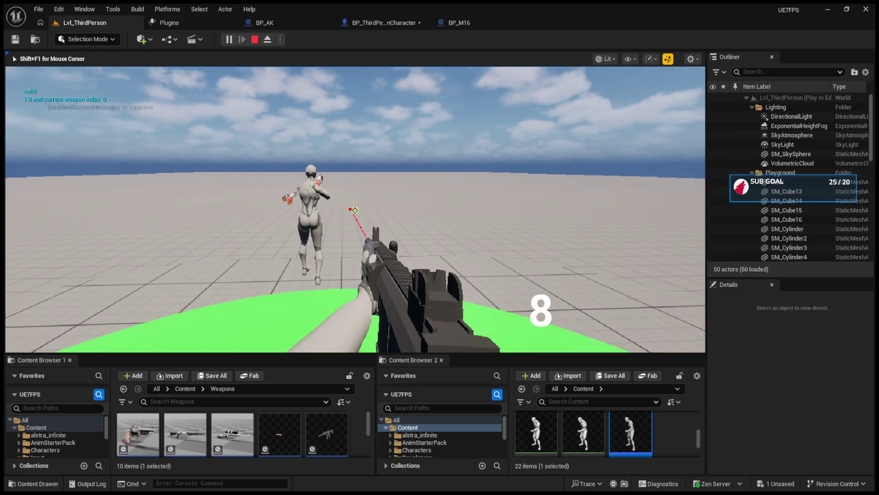
pyautogui.press('b')
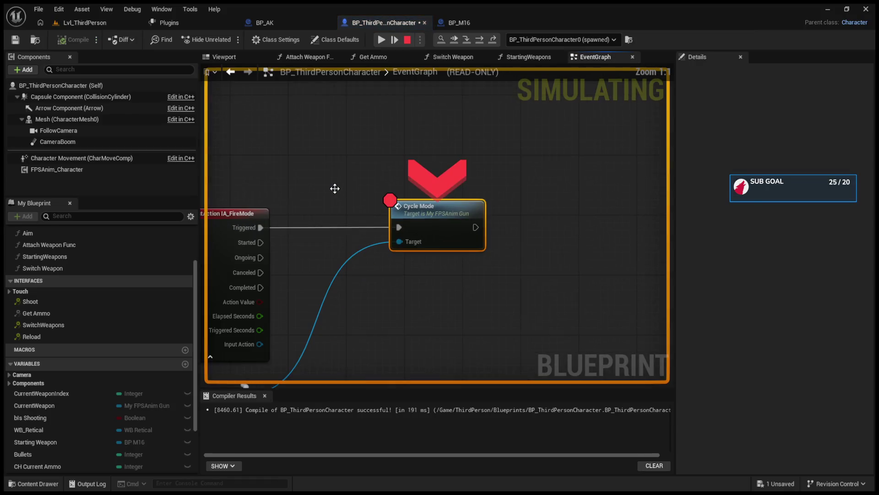
# Step into CycleMode and through its FireModeENUM switch and SET nodes, then stop
pyautogui.click(466, 41)
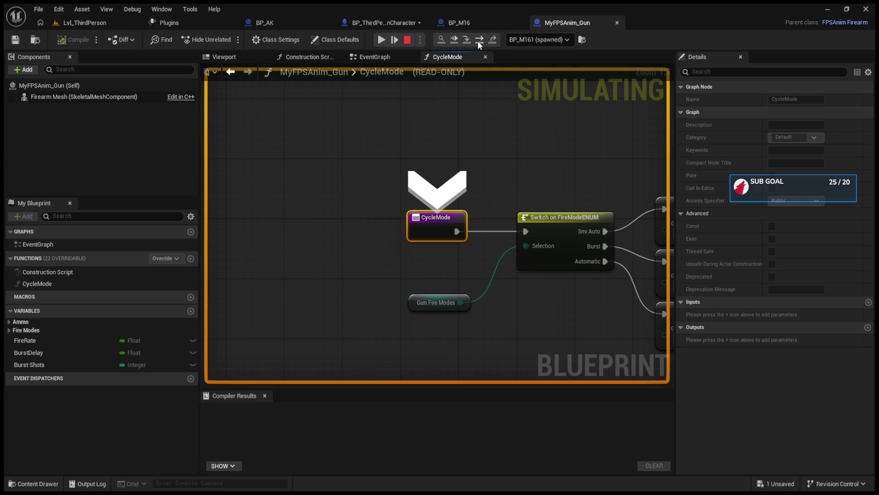
pyautogui.click(478, 41)
pyautogui.click(477, 41)
pyautogui.click(478, 42)
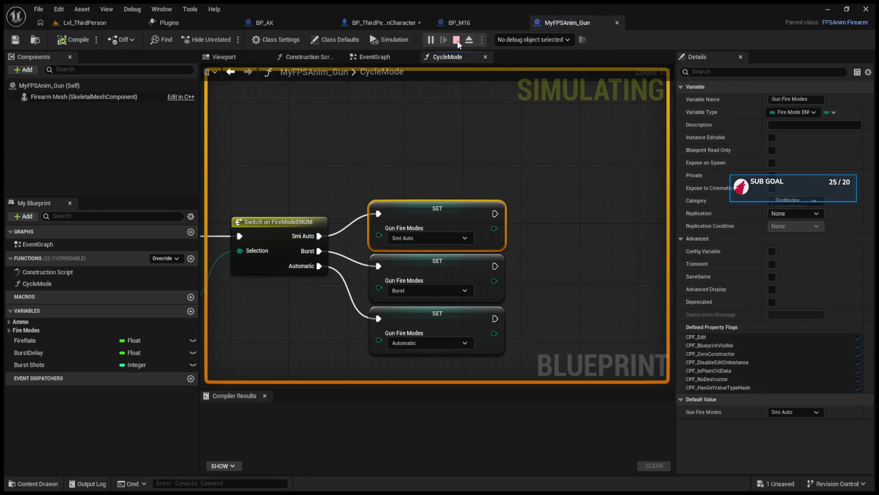
pyautogui.click(457, 41)
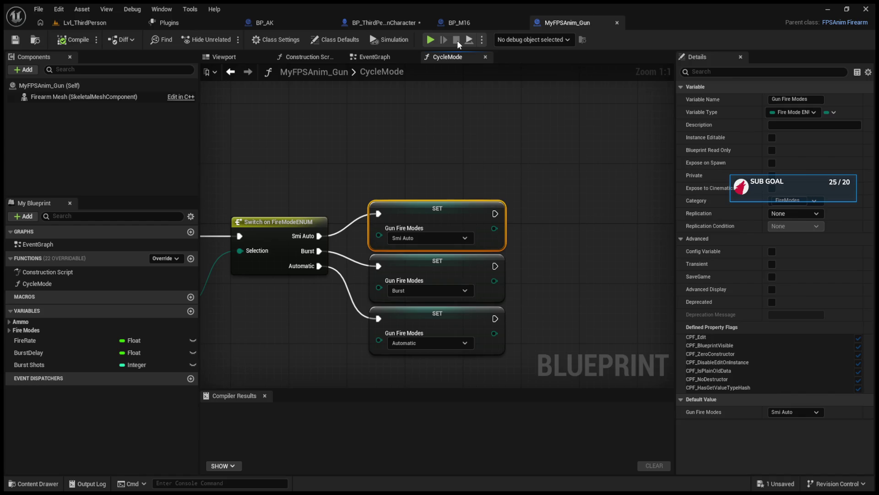
pyautogui.click(463, 23)
pyautogui.click(384, 23)
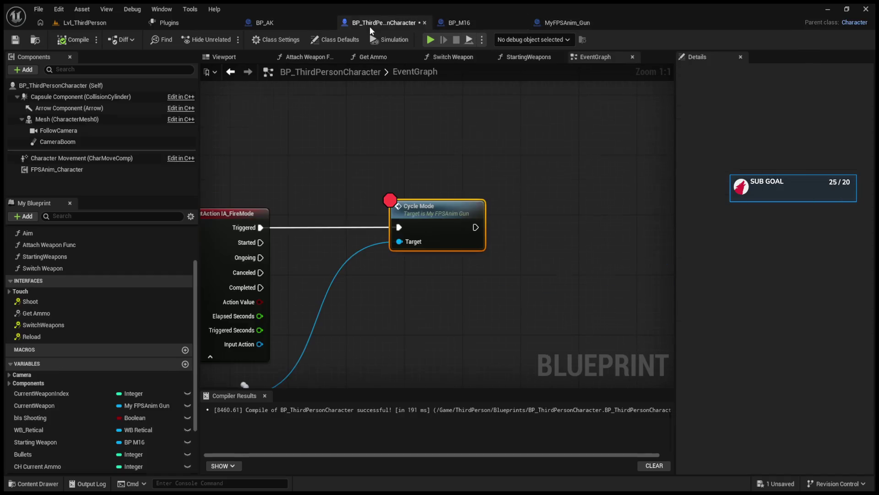
# Replace the Cycle Mode call with a Gun Fire Modes getter off Current Weapon
pyautogui.press('Delete')
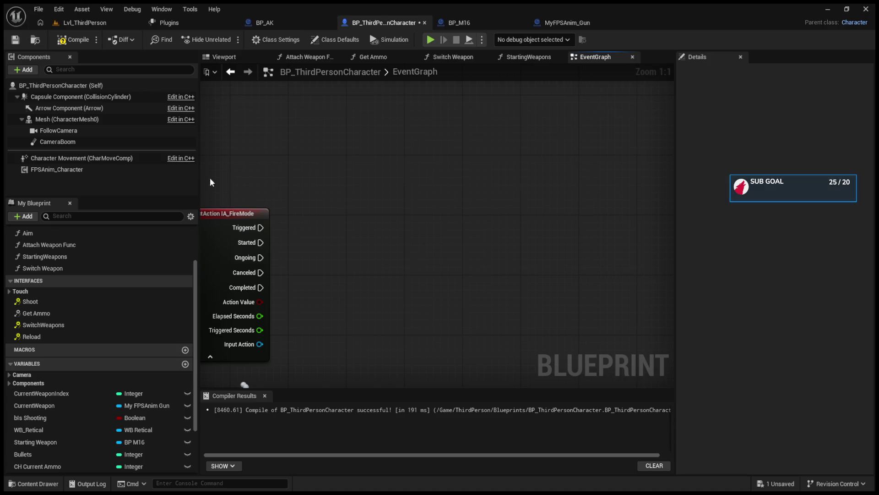
pyautogui.moveTo(210, 178); pyautogui.dragTo(254, 121)
pyautogui.moveTo(250, 339)
pyautogui.mouseDown()
pyautogui.moveTo(235, 324)
pyautogui.moveTo(362, 301)
pyautogui.mouseUp()
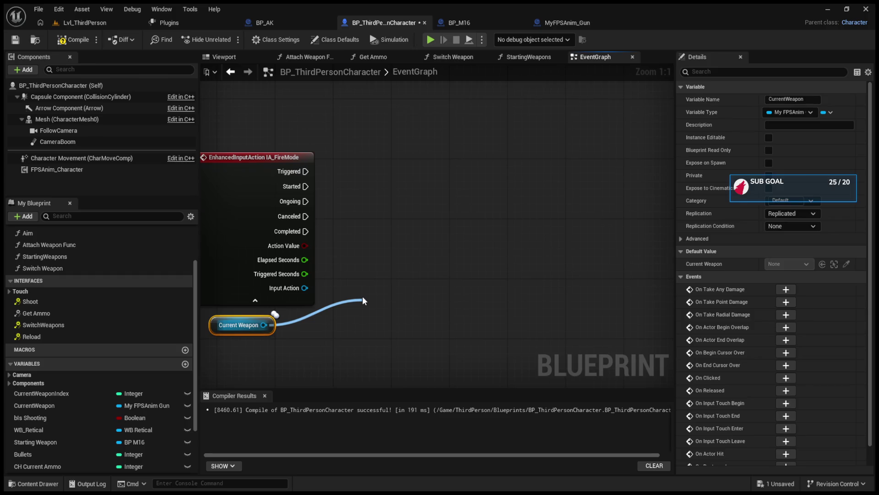
pyautogui.moveTo(362, 301); pyautogui.dragTo(492, 266)
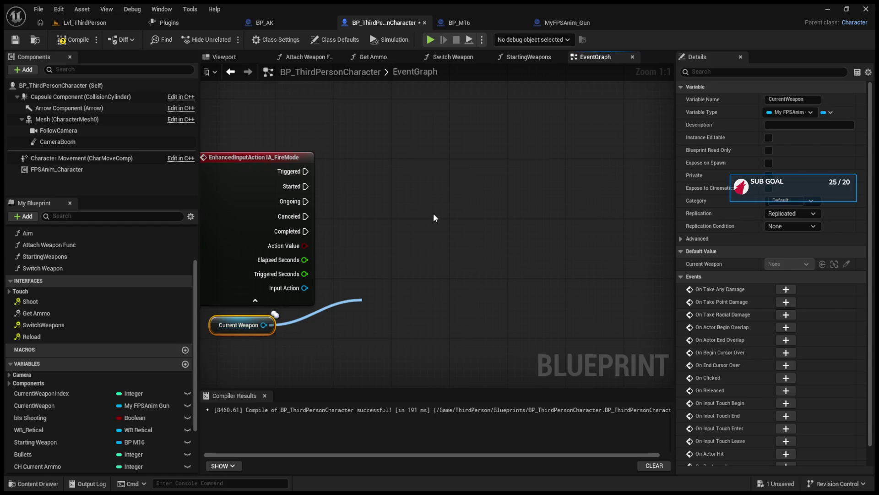
pyautogui.click(479, 22)
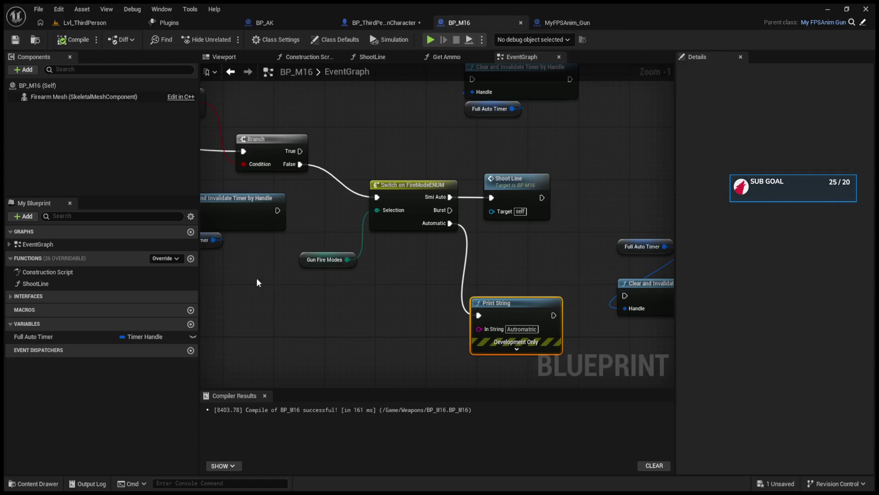
pyautogui.click(397, 22)
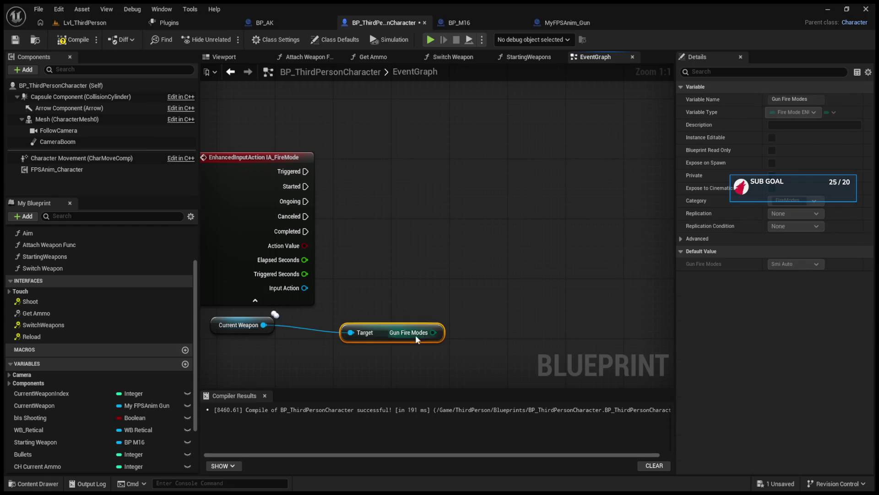
pyautogui.moveTo(433, 333)
pyautogui.mouseDown()
pyautogui.moveTo(463, 258)
pyautogui.moveTo(446, 200)
pyautogui.mouseUp()
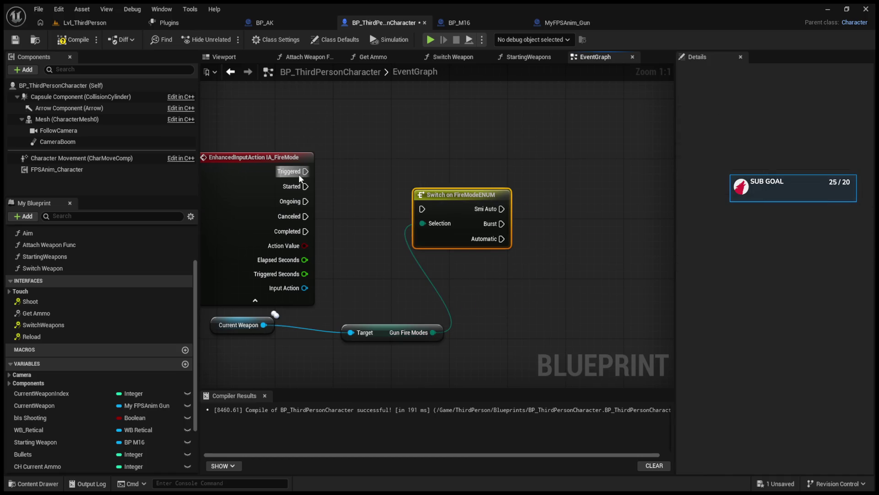
# Run a FireModeENUM switch from IA_FireMode, with Semi Auto driving a SET Gun Fire Modes node
pyautogui.moveTo(299, 174)
pyautogui.mouseDown()
pyautogui.moveTo(422, 209)
pyautogui.moveTo(456, 182)
pyautogui.mouseUp()
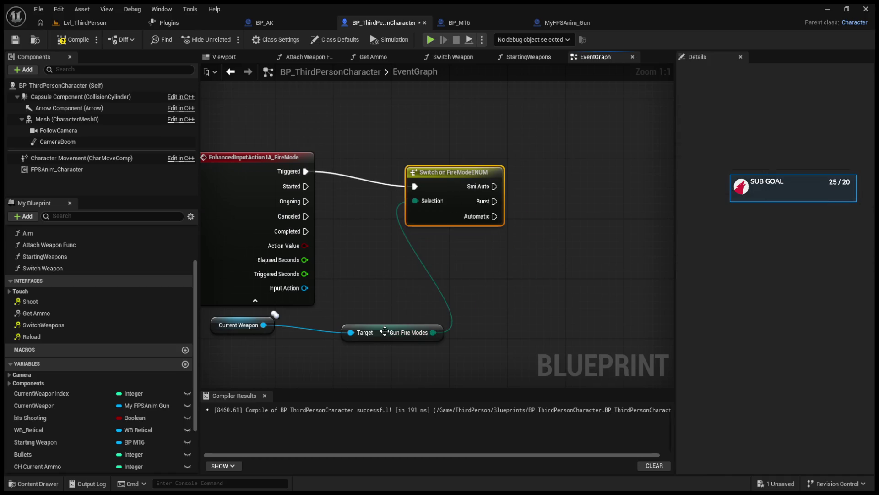
pyautogui.moveTo(263, 325)
pyautogui.mouseDown()
pyautogui.moveTo(504, 257)
pyautogui.moveTo(549, 218)
pyautogui.mouseUp()
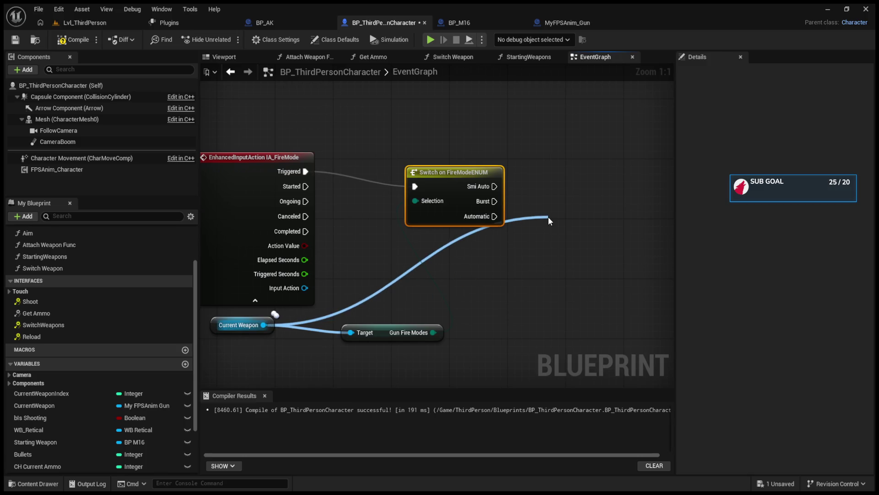
pyautogui.moveTo(548, 216); pyautogui.dragTo(566, 189)
pyautogui.moveTo(494, 186); pyautogui.dragTo(540, 179)
pyautogui.moveTo(482, 171); pyautogui.dragTo(460, 164)
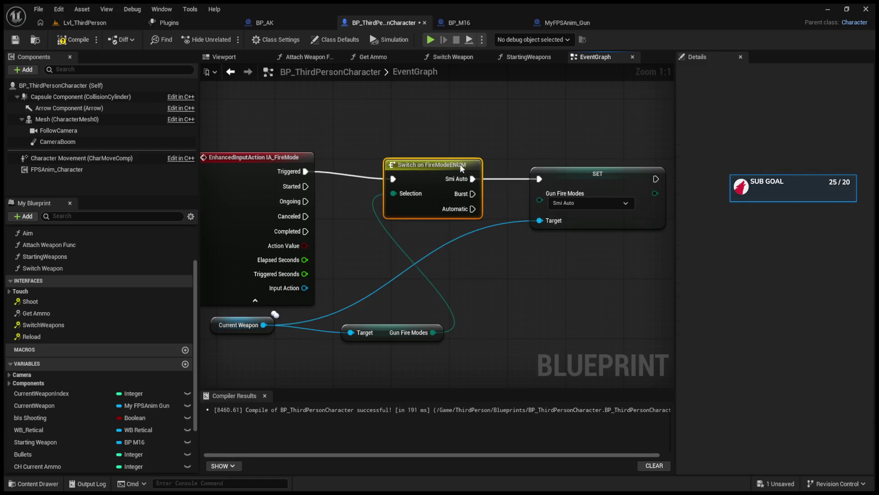
# Duplicate the SET Gun Fire Modes node and connect the Burst output to it
pyautogui.click(579, 188)
pyautogui.hotkey('ctrl', 'c')
pyautogui.hotkey('ctrl', 'v')
pyautogui.moveTo(603, 294)
pyautogui.mouseDown()
pyautogui.moveTo(561, 241)
pyautogui.moveTo(551, 246)
pyautogui.mouseUp()
pyautogui.moveTo(473, 194)
pyautogui.mouseDown()
pyautogui.moveTo(502, 211)
pyautogui.moveTo(525, 251)
pyautogui.moveTo(539, 246)
pyautogui.mouseUp()
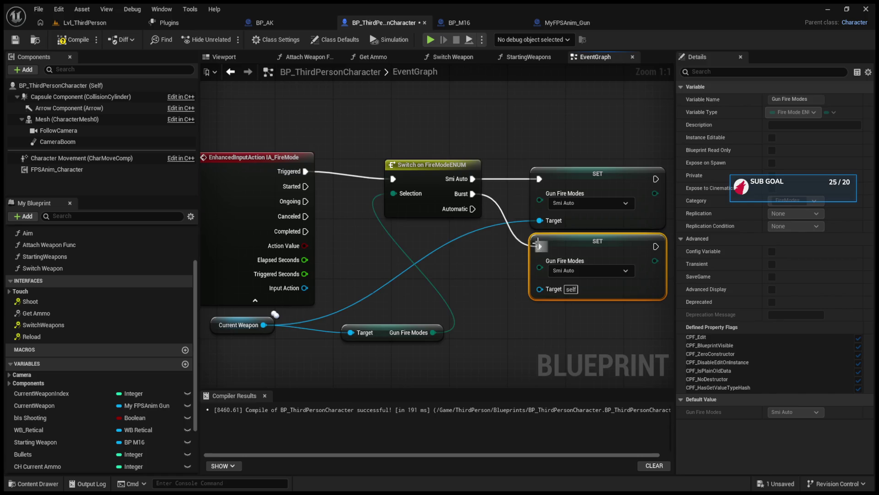
# Add a third SET node for the Automatic output, then compile
pyautogui.click(573, 185)
pyautogui.scroll(-1, 560, 250)
pyautogui.hotkey('ctrl', 'c')
pyautogui.hotkey('ctrl', 'v')
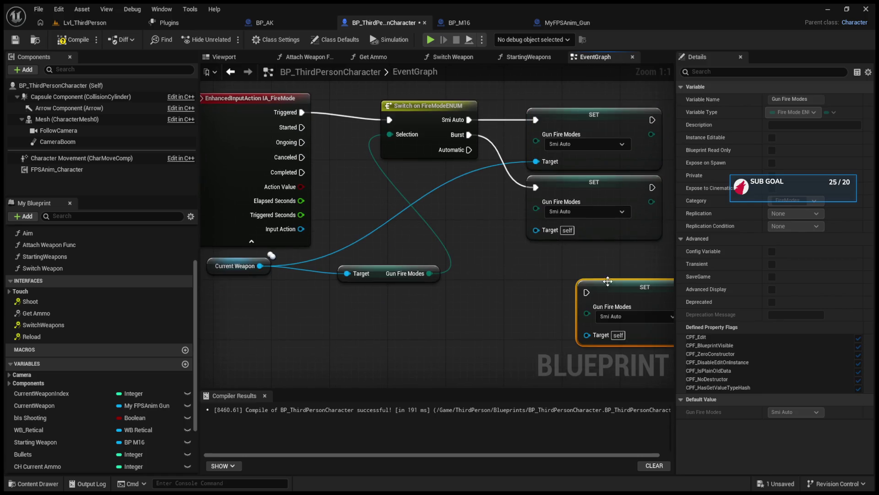
pyautogui.moveTo(609, 280); pyautogui.dragTo(556, 238)
pyautogui.moveTo(467, 153); pyautogui.dragTo(535, 254)
pyautogui.click(84, 22)
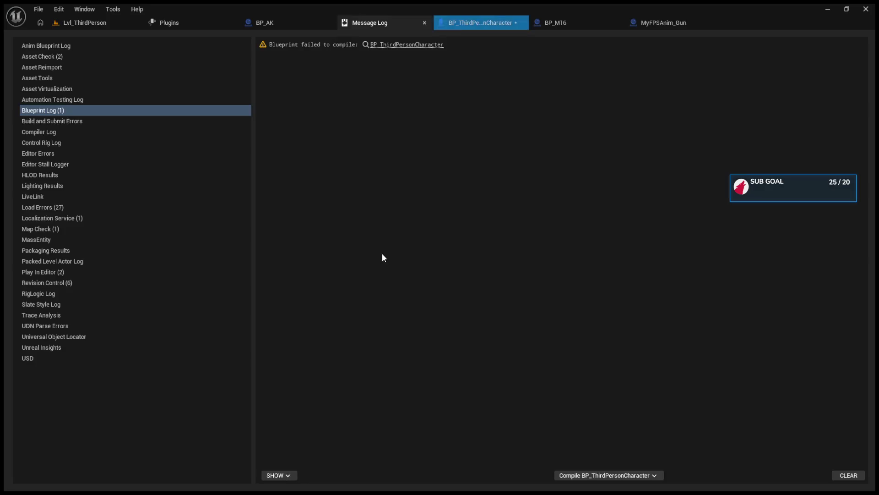
# Connect the third SET node's Target to Current Weapon and recompile the character blueprint
pyautogui.click(412, 44)
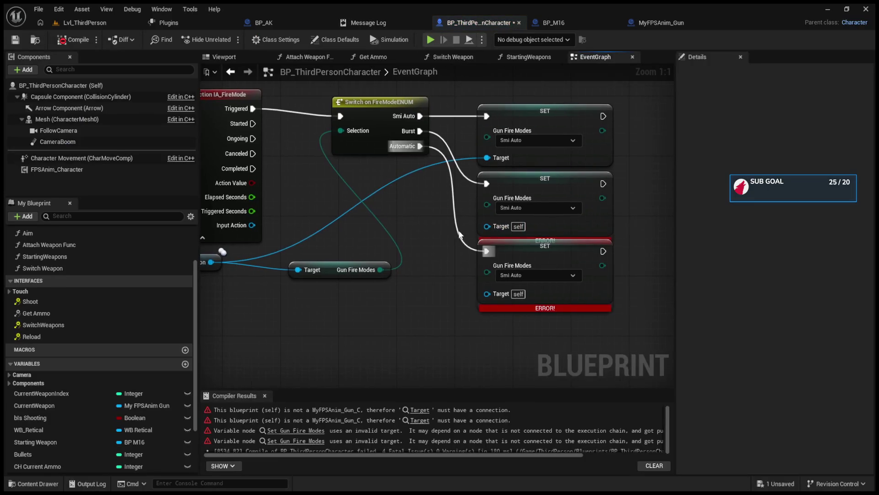
pyautogui.moveTo(486, 294)
pyautogui.mouseDown()
pyautogui.moveTo(211, 262)
pyautogui.moveTo(513, 225)
pyautogui.mouseUp()
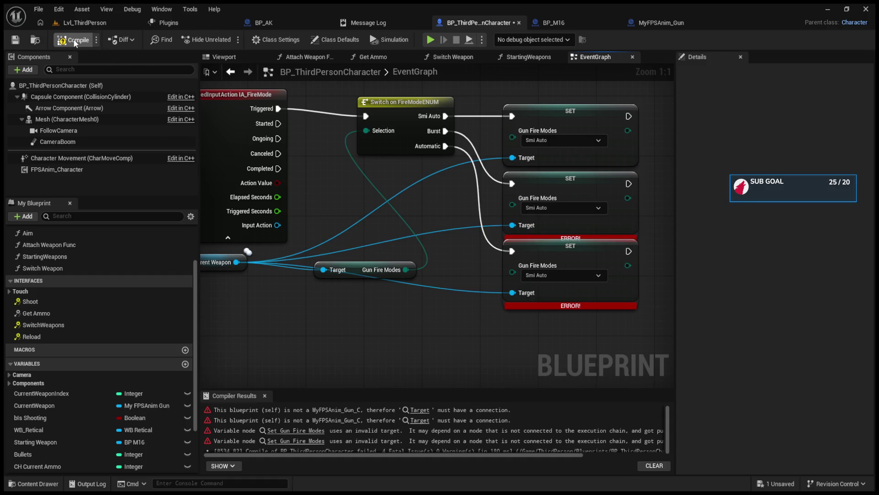
pyautogui.click(84, 21)
# Play-test the level by firing the rifle repeatedly, then stop and glance at BP_M16
pyautogui.click(228, 40)
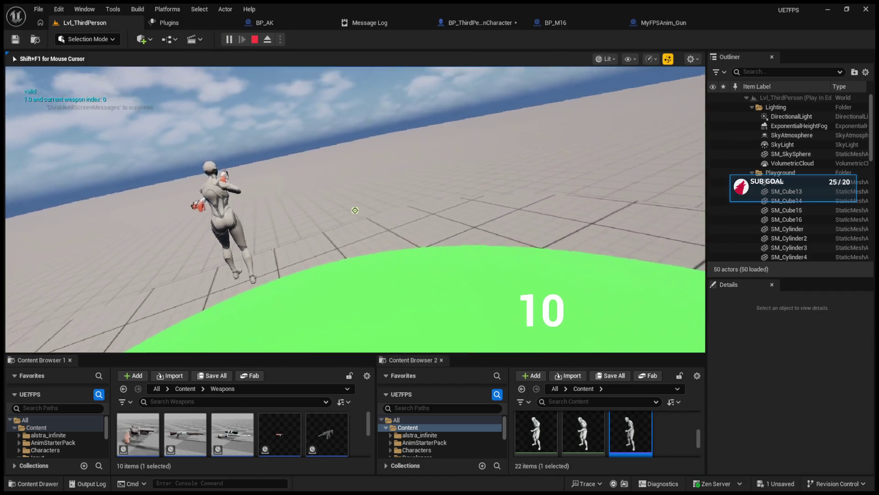
pyautogui.click(355, 210)
pyautogui.click(355, 210)
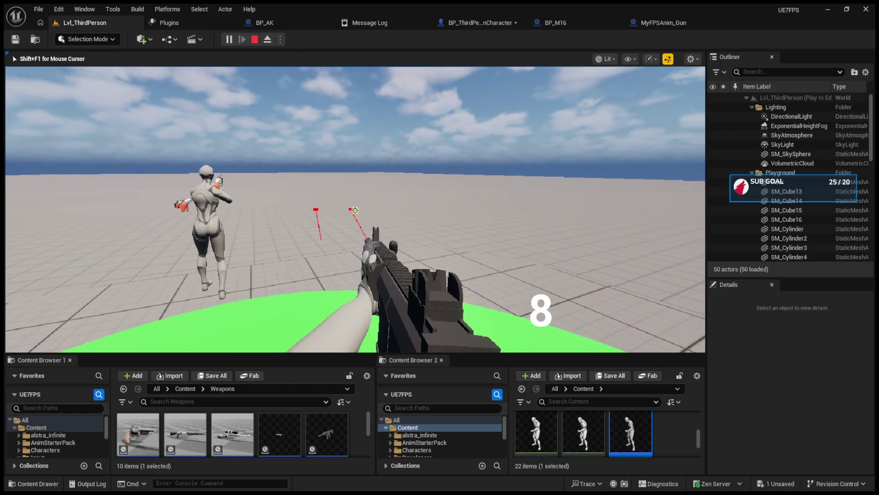
pyautogui.click(355, 211)
pyautogui.click(355, 210)
pyautogui.click(355, 211)
pyautogui.click(355, 210)
pyautogui.click(355, 210)
pyautogui.click(355, 210)
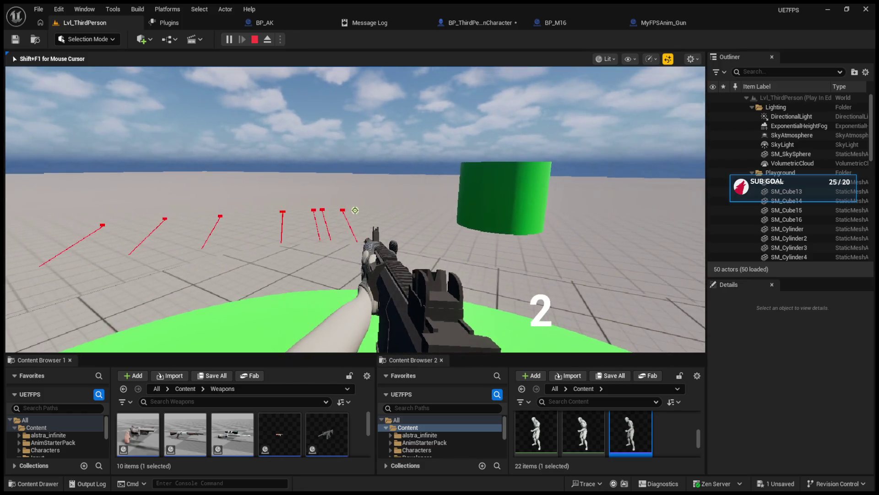
pyautogui.click(355, 210)
pyautogui.click(355, 211)
pyautogui.press('Escape')
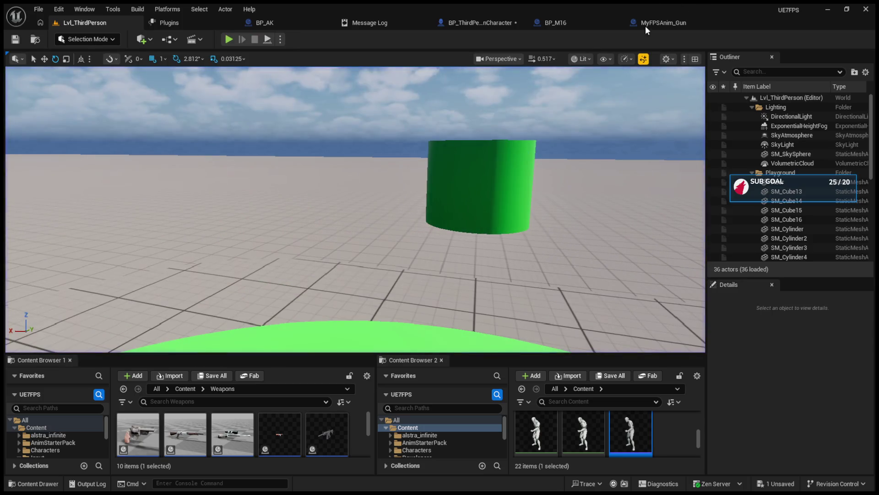
pyautogui.click(552, 23)
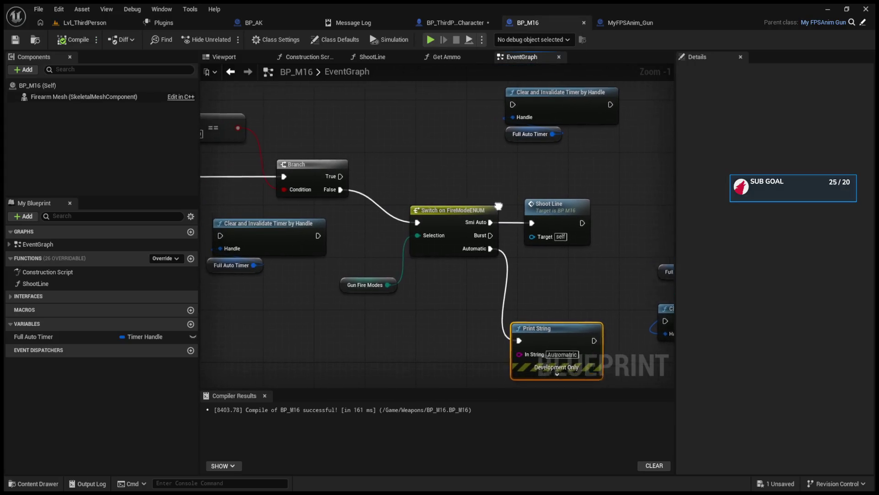
pyautogui.click(454, 21)
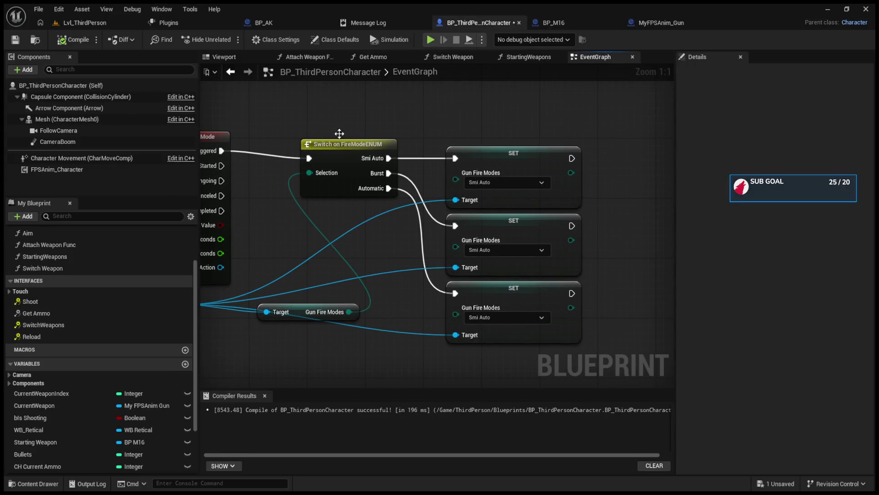
# Box-select the Switch on FireModeENUM, its three SET nodes and the getter, and delete them
pyautogui.moveTo(298, 128); pyautogui.dragTo(644, 343)
pyautogui.press('Delete')
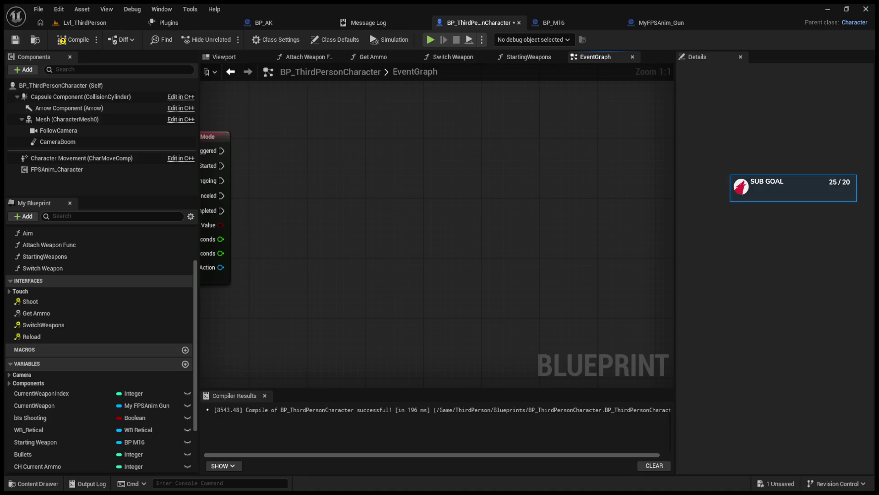
# In MyFPSAnim_Gun, select the CycleMode switch, Set nodes and getter, then delete the CycleMode function
pyautogui.click(661, 22)
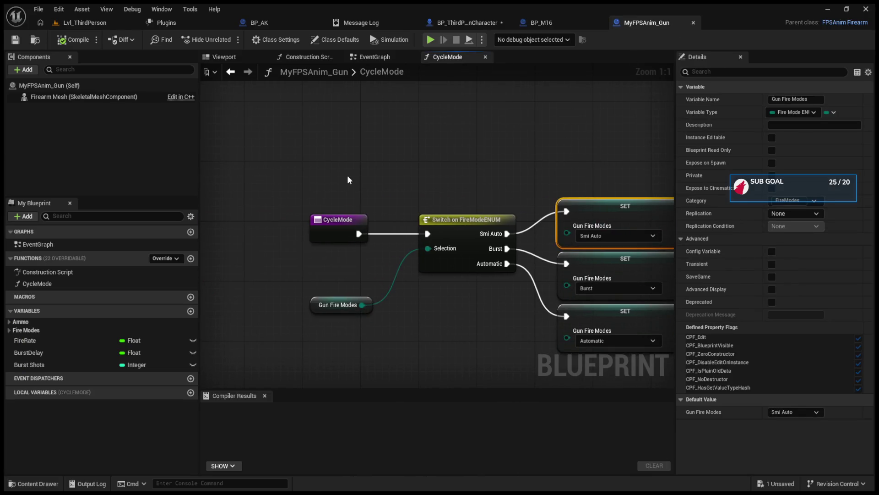
pyautogui.moveTo(316, 308); pyautogui.dragTo(359, 308)
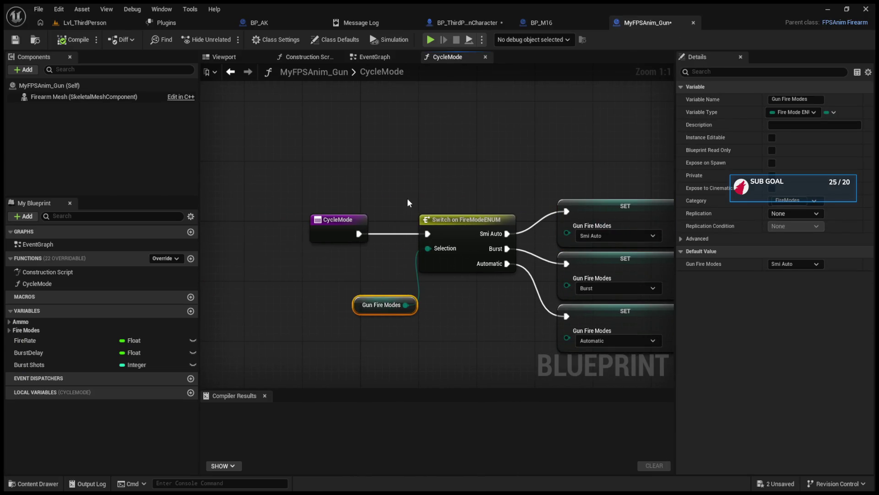
pyautogui.moveTo(408, 198); pyautogui.dragTo(613, 329)
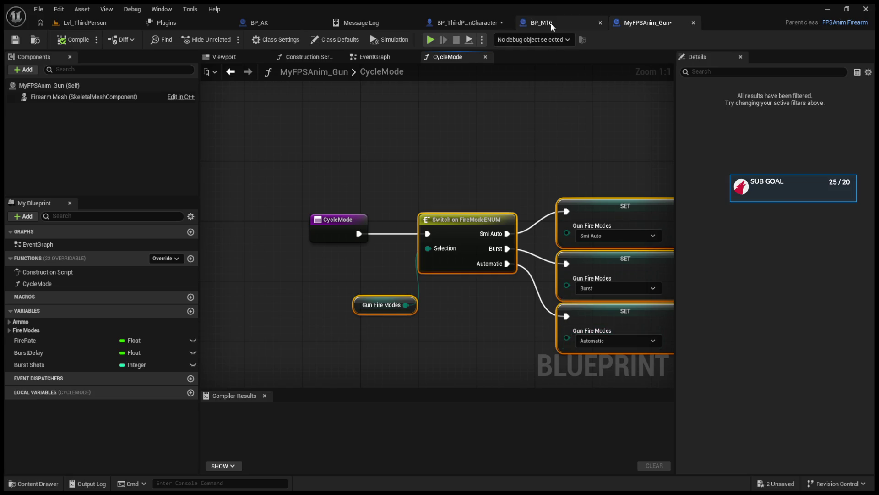
pyautogui.click(545, 23)
pyautogui.click(643, 23)
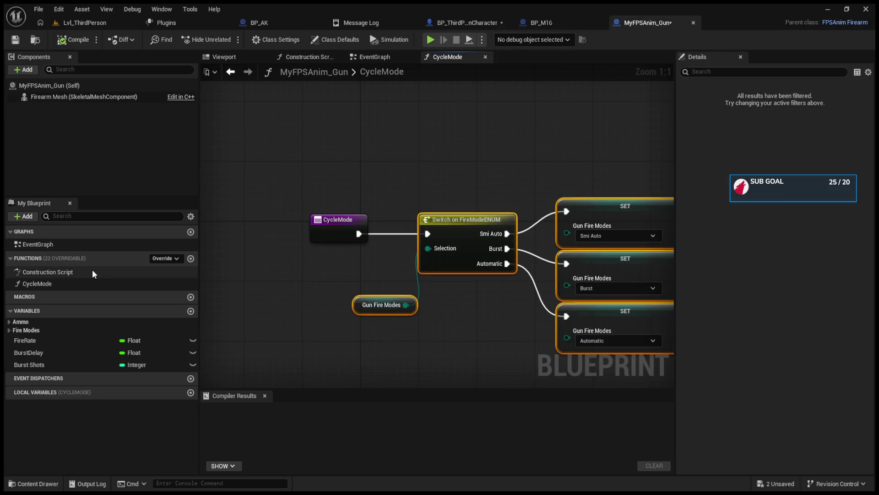
pyautogui.click(96, 284)
pyautogui.press('Delete')
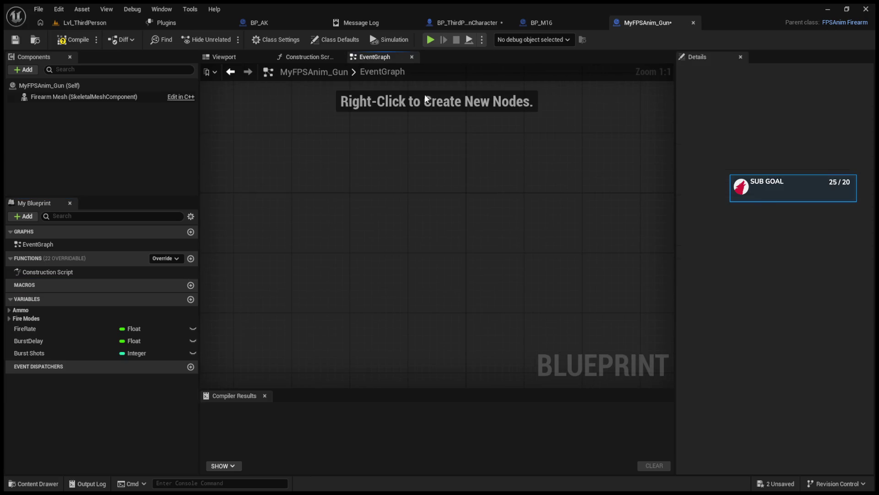
# Bring up BP_M16's event graph and adjust the view
pyautogui.click(541, 23)
pyautogui.scroll(-3, 464, 218)
pyautogui.moveTo(464, 218); pyautogui.dragTo(502, 196)
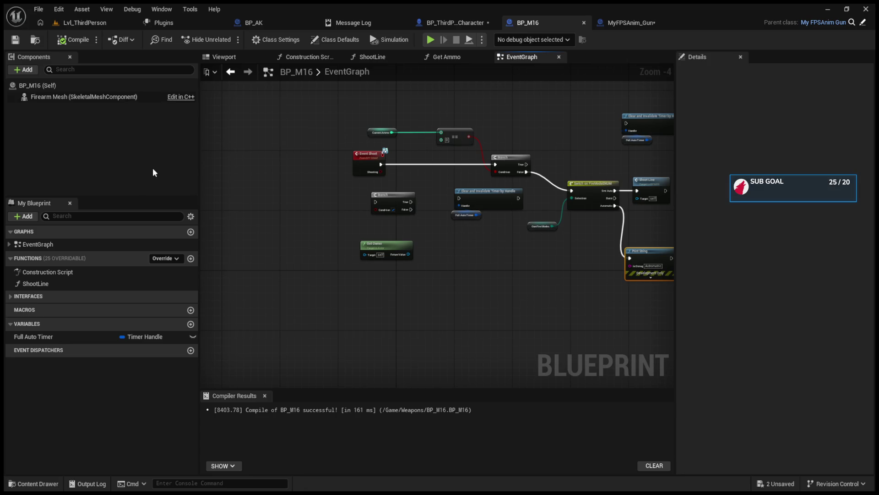
# Create a Cycle function in BP_M16, paste the switch and Set nodes, and wire its entry to the switch
pyautogui.click(43, 251)
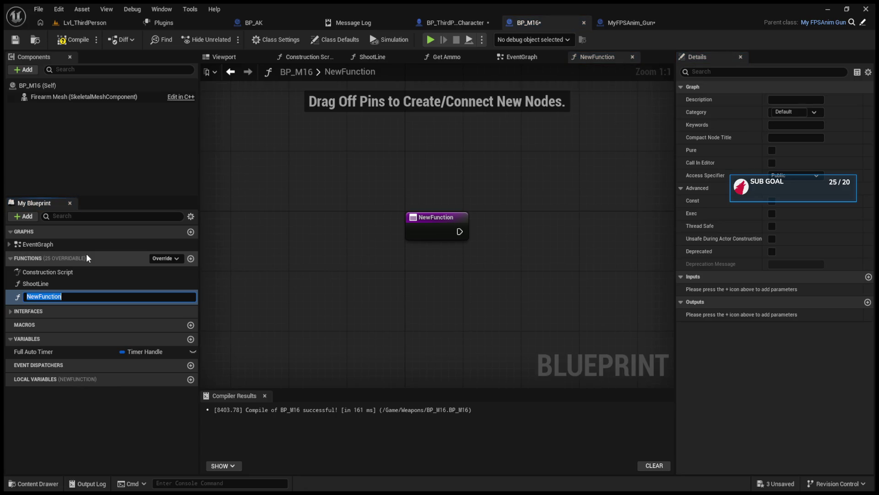
pyautogui.write('Cycle')
pyautogui.press('Return')
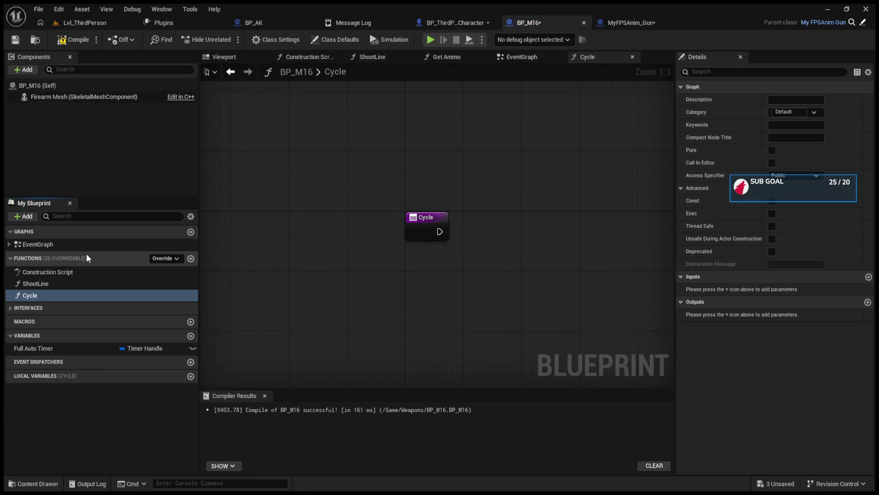
pyautogui.hotkey('ctrl', 'v')
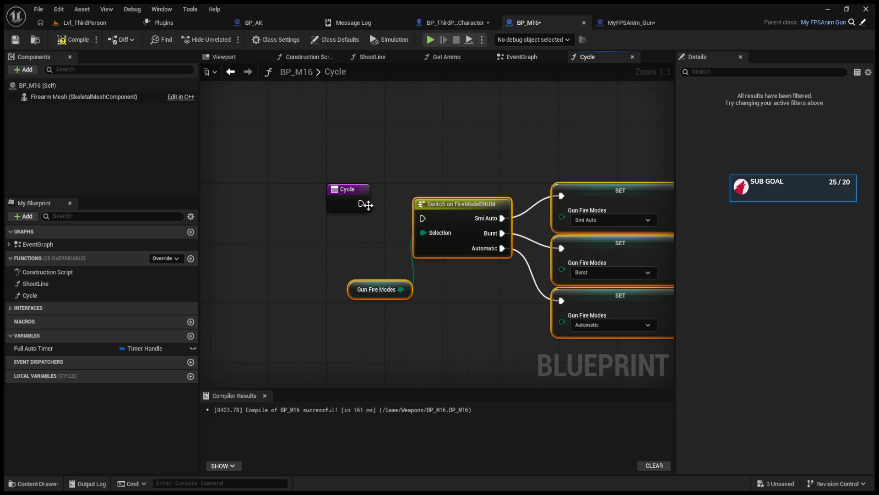
pyautogui.moveTo(367, 204)
pyautogui.mouseDown()
pyautogui.moveTo(438, 227)
pyautogui.moveTo(423, 219)
pyautogui.mouseUp()
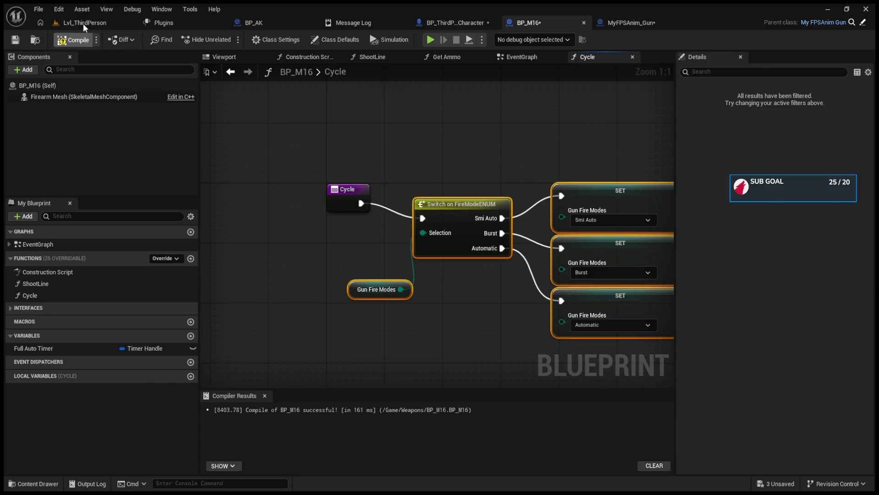
pyautogui.click(83, 23)
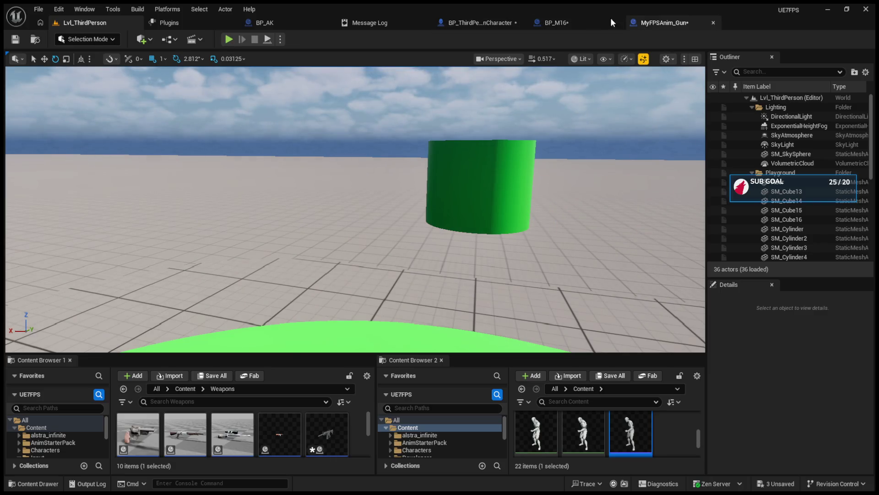
# Review BP_M16's event graph and select the Print String on the Automatic branch
pyautogui.click(611, 21)
pyautogui.click(530, 55)
pyautogui.scroll(3, 502, 224)
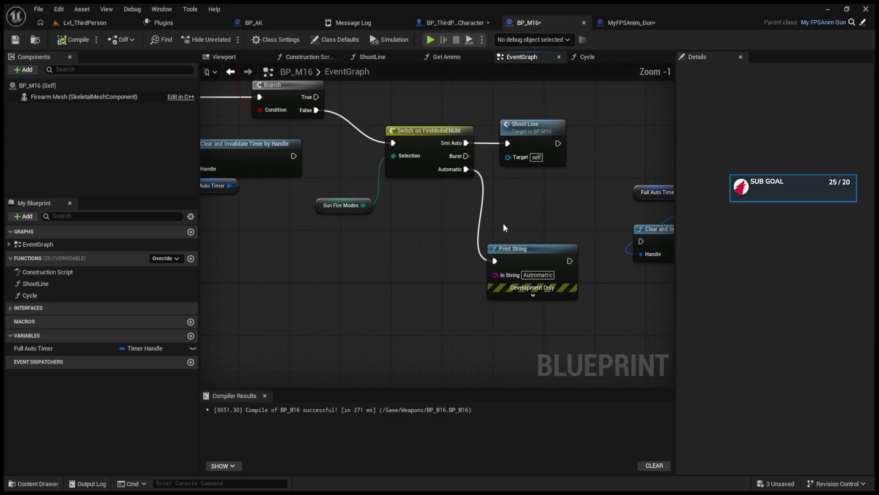
pyautogui.click(515, 250)
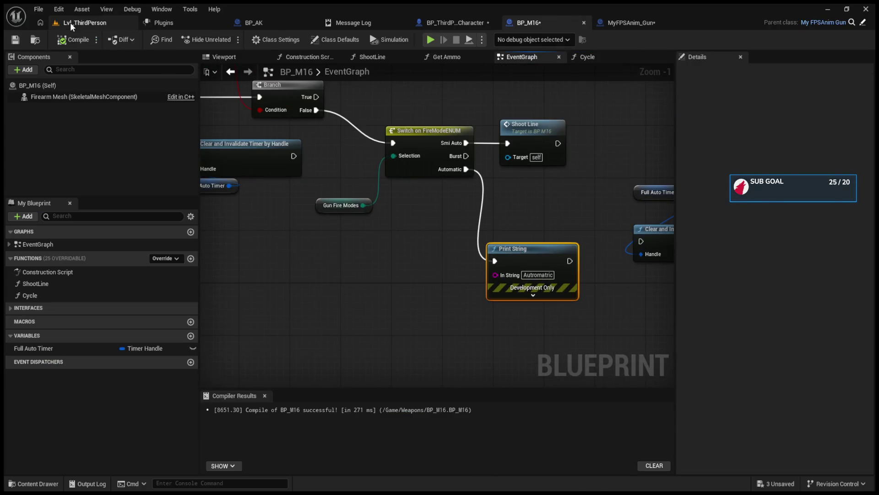
# Make IA_FireMode Triggered call Cycle Sights on Current Weapon, then start a play test
pyautogui.click(70, 23)
pyautogui.click(459, 22)
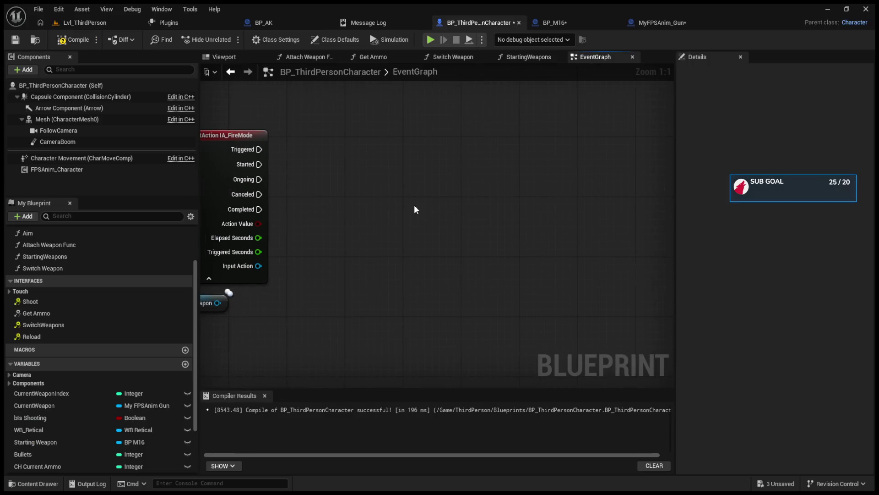
pyautogui.moveTo(218, 303); pyautogui.dragTo(345, 201)
pyautogui.moveTo(259, 149)
pyautogui.mouseDown()
pyautogui.moveTo(282, 181)
pyautogui.moveTo(356, 230)
pyautogui.mouseUp()
pyautogui.moveTo(381, 228); pyautogui.dragTo(388, 159)
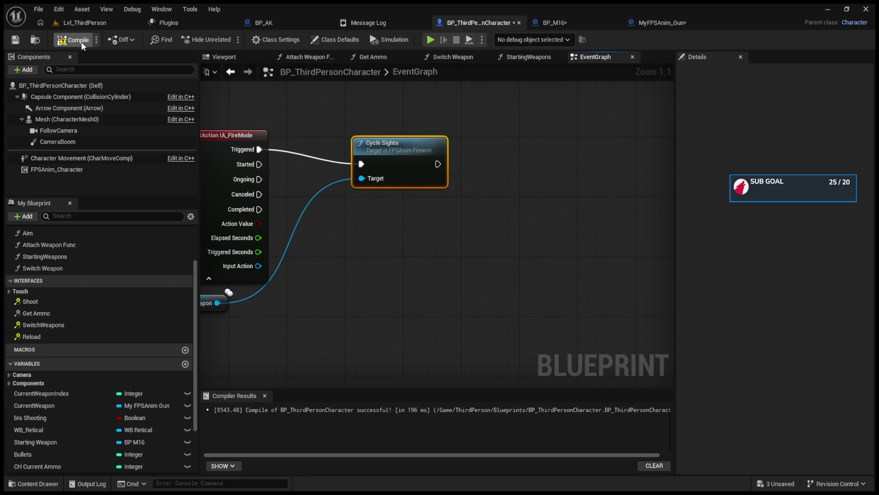
pyautogui.click(98, 23)
pyautogui.click(231, 41)
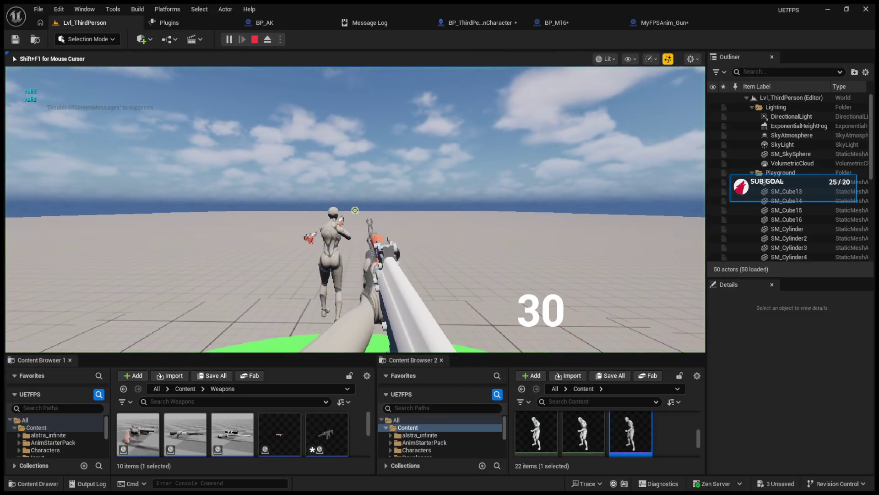
# Switch weapons with keys 1 and 2, fire the rifle once, then stop and open BP_M16
pyautogui.press('1')
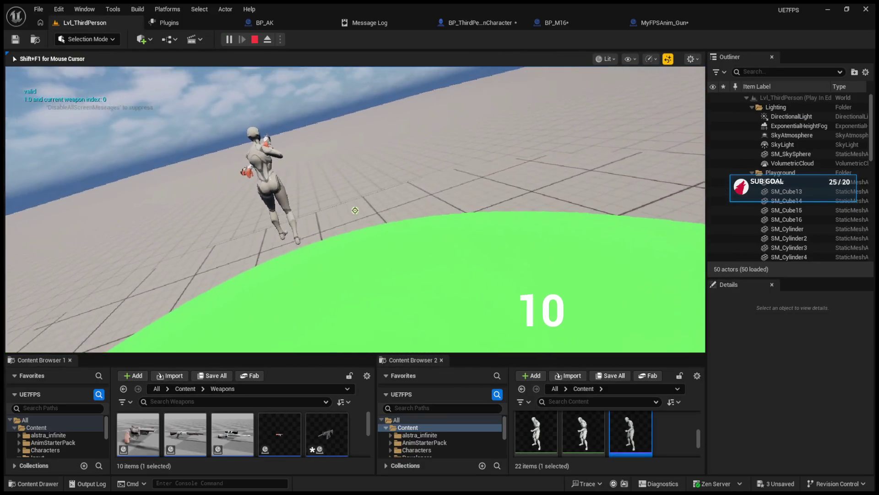
pyautogui.press('2')
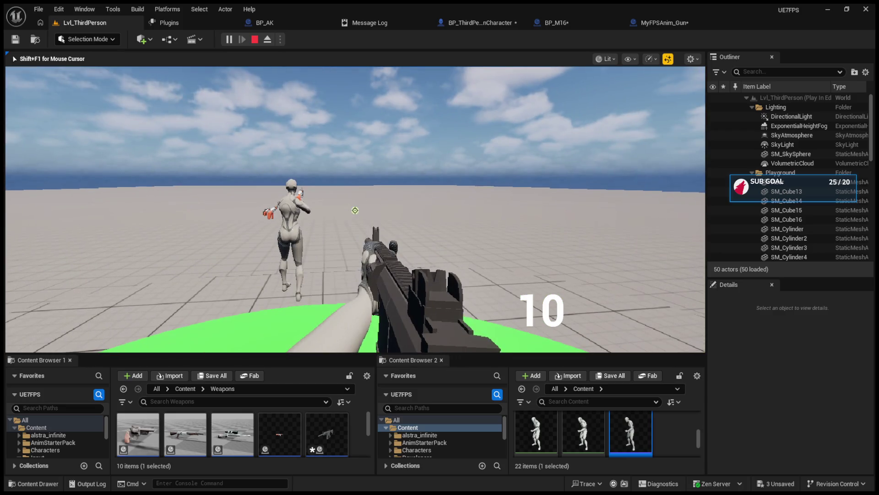
pyautogui.click(355, 210)
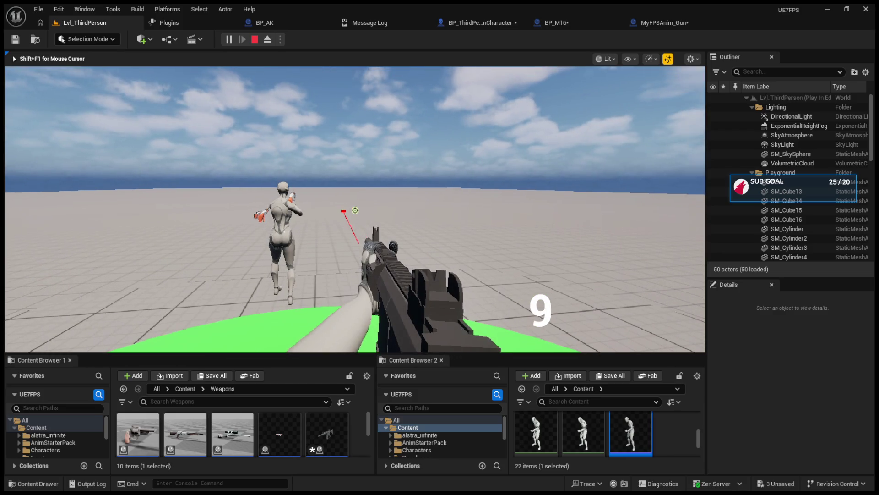
pyautogui.press('Escape')
pyautogui.click(556, 23)
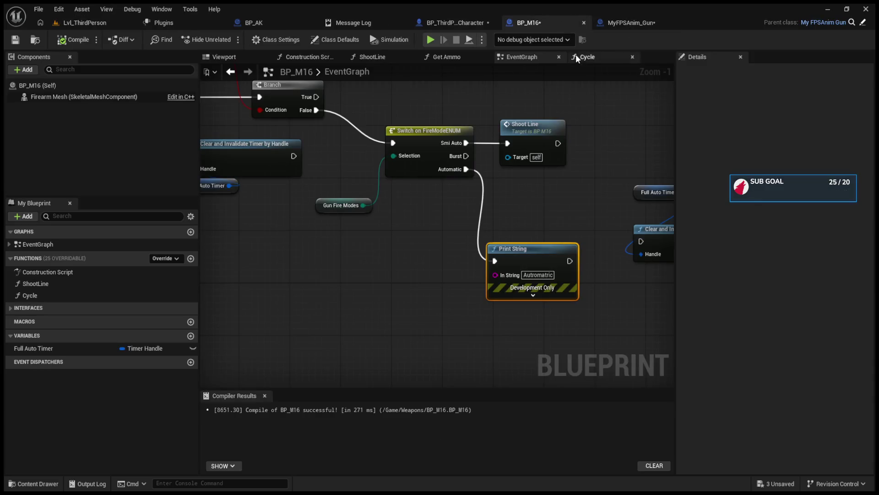
# In the character's event graph, move Cycle Sights up so the Triggered wire runs straight
pyautogui.click(627, 28)
pyautogui.click(475, 21)
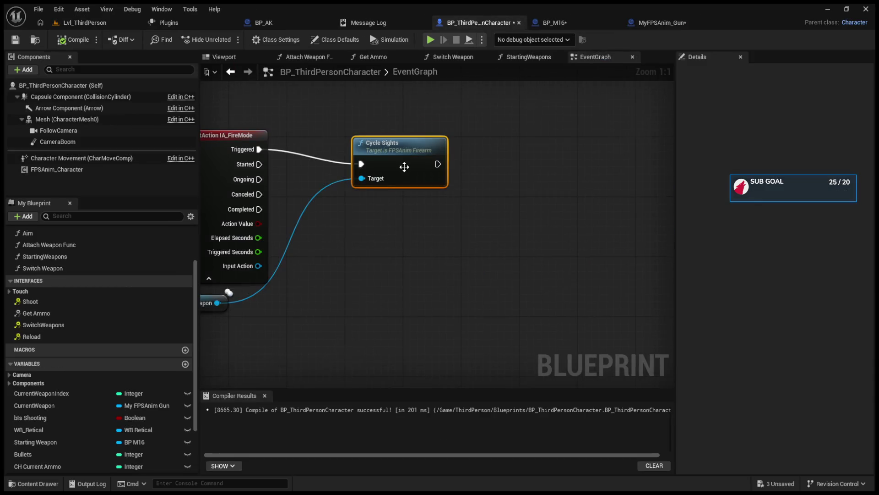
pyautogui.scroll(4, 372, 208)
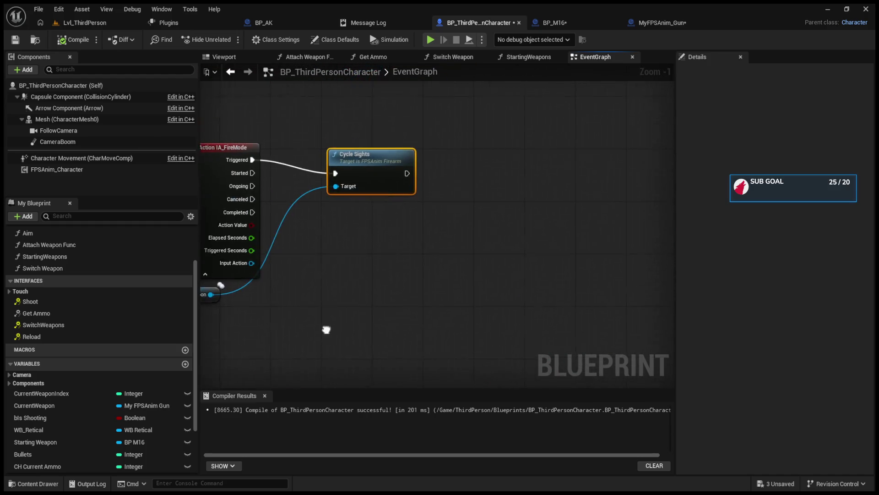
pyautogui.moveTo(416, 151)
pyautogui.mouseDown()
pyautogui.moveTo(410, 139)
pyautogui.moveTo(417, 137)
pyautogui.mouseUp()
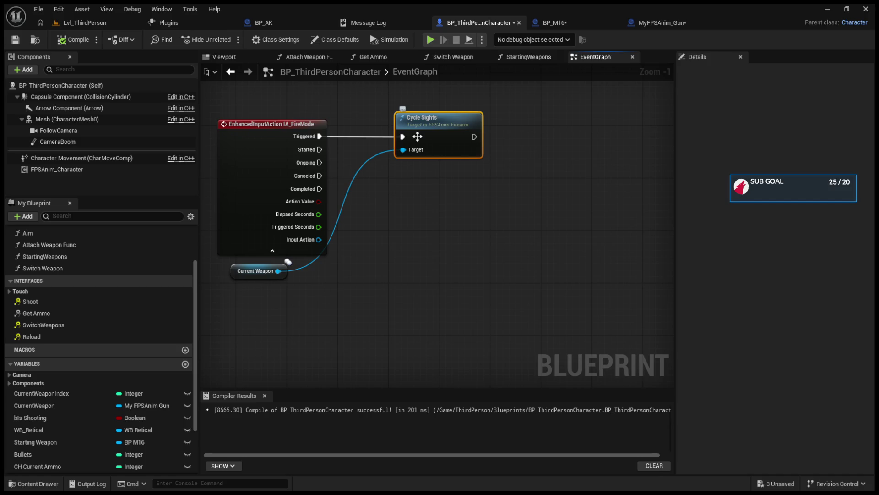
# In BP_M16's Cycle function, delete the three Set Gun Fire Modes nodes
pyautogui.click(644, 24)
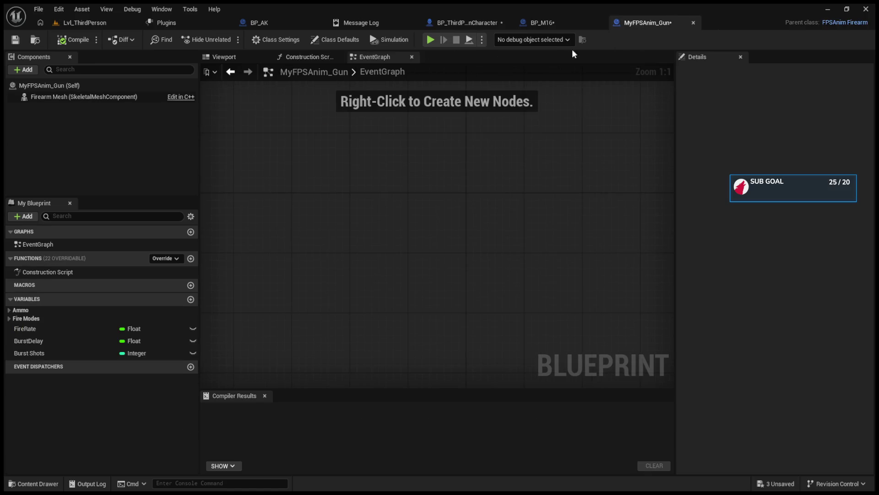
pyautogui.click(538, 23)
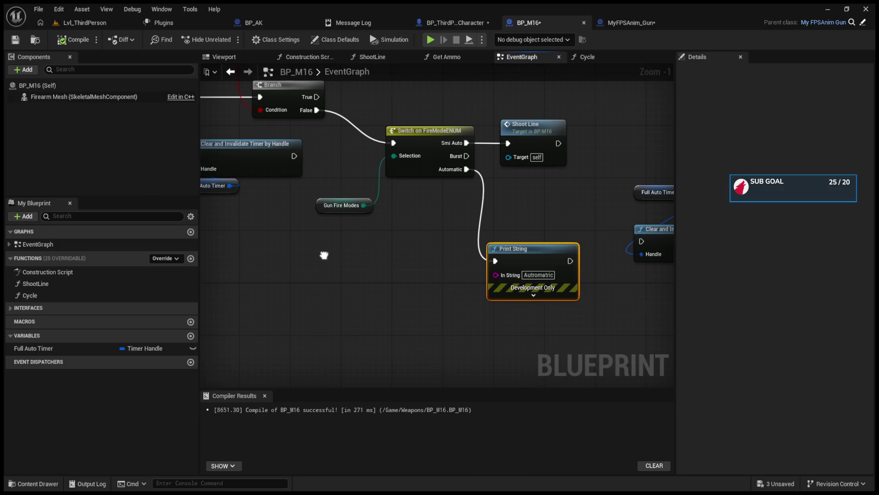
pyautogui.moveTo(514, 248); pyautogui.dragTo(607, 250)
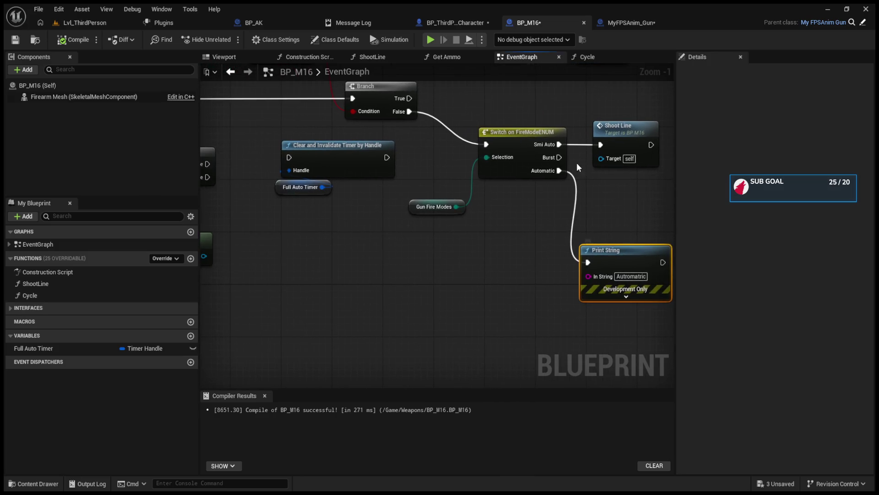
pyautogui.click(589, 57)
pyautogui.moveTo(398, 146); pyautogui.dragTo(512, 334)
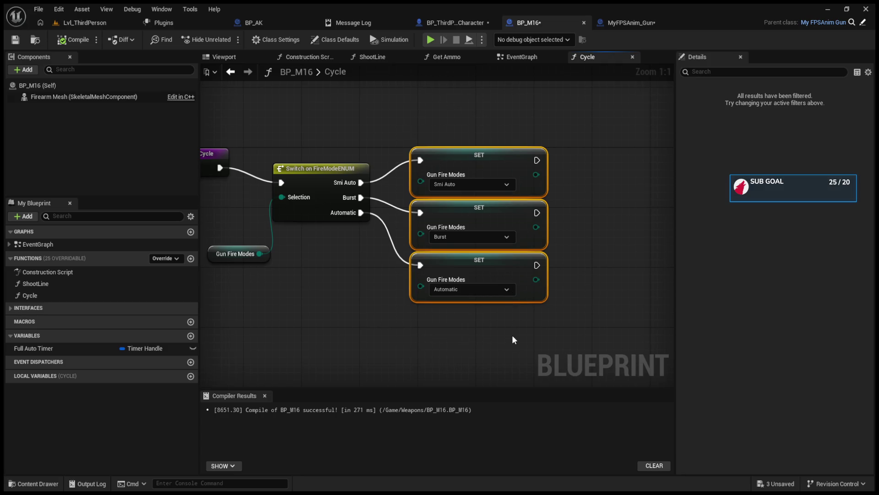
pyautogui.press('Delete')
# Paste a Print String 'Automatric' wired from Smi Auto, compile, and start a play test
pyautogui.hotkey('ctrl', 'v')
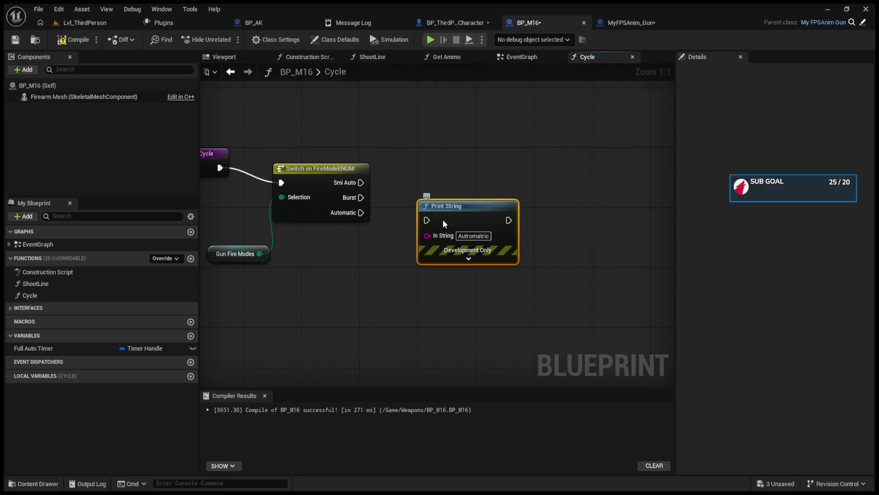
pyautogui.moveTo(442, 219); pyautogui.dragTo(427, 177)
pyautogui.moveTo(361, 182); pyautogui.dragTo(412, 175)
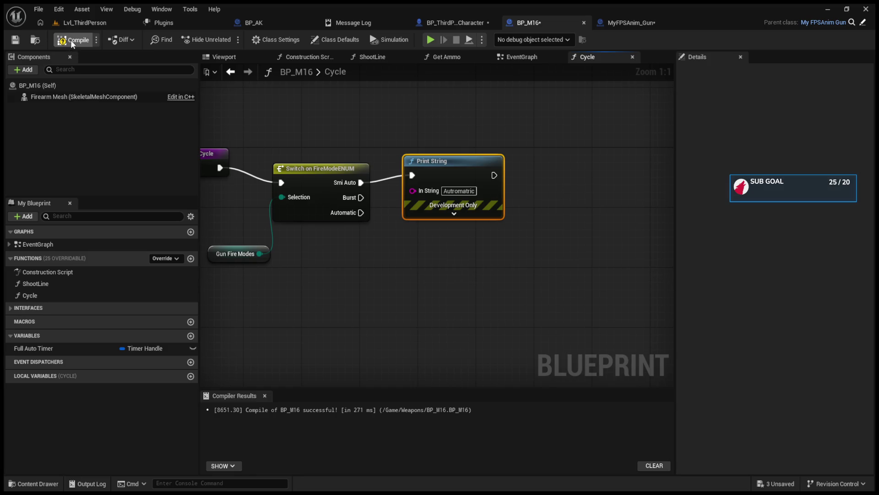
pyautogui.click(70, 40)
pyautogui.click(98, 20)
pyautogui.hotkey('alt', 'p')
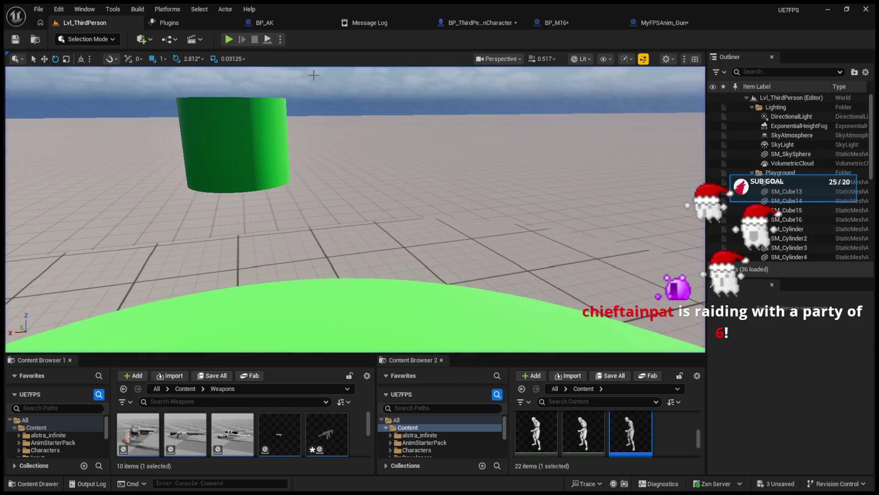
# Close the Plugins tab and drag the splitter up to make the content browsers taller
pyautogui.click(185, 24)
pyautogui.click(231, 23)
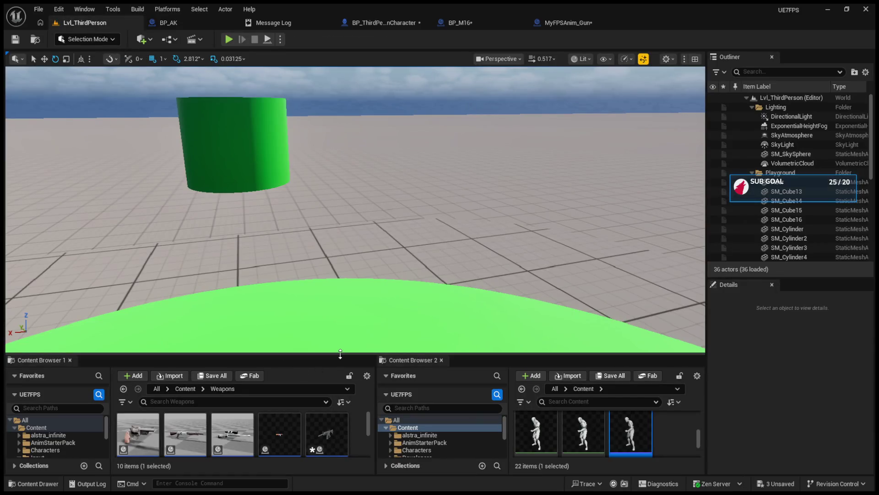
pyautogui.moveTo(340, 355); pyautogui.dragTo(321, 250)
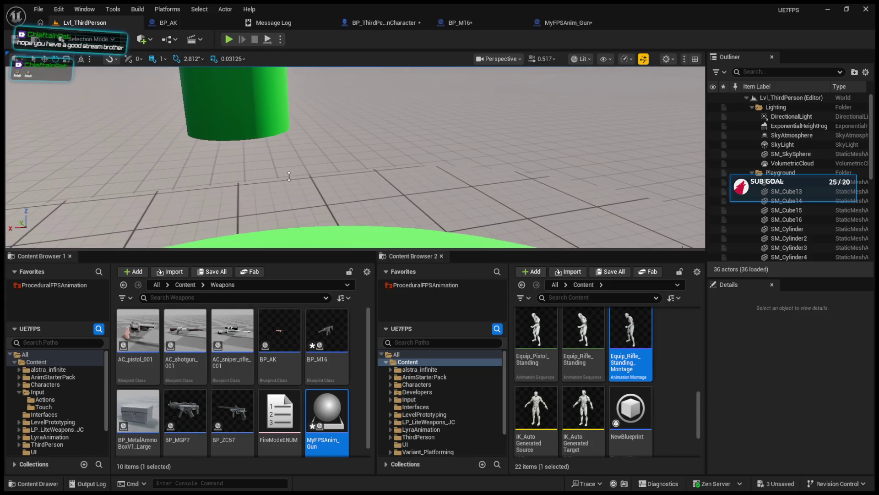
pyautogui.moveTo(289, 176); pyautogui.dragTo(289, 177)
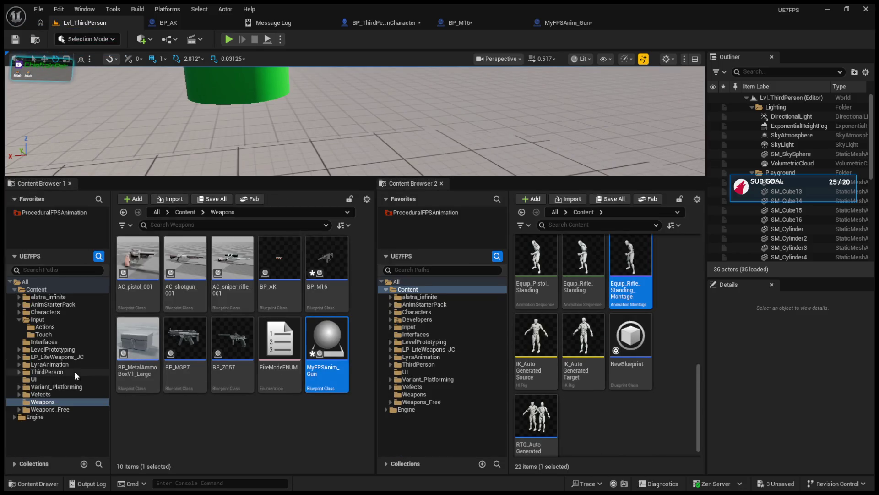
# Browse the folder tree to Content > Input and select IMC_Default
pyautogui.click(71, 395)
pyautogui.click(70, 388)
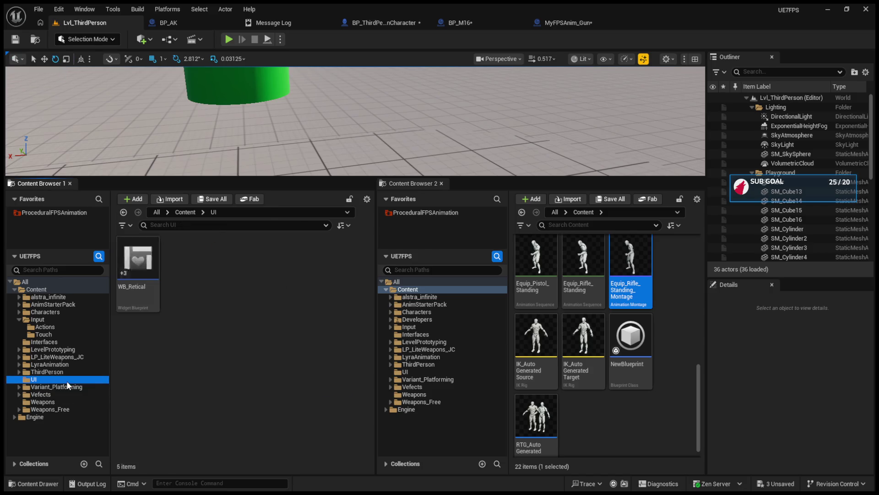
pyautogui.click(65, 372)
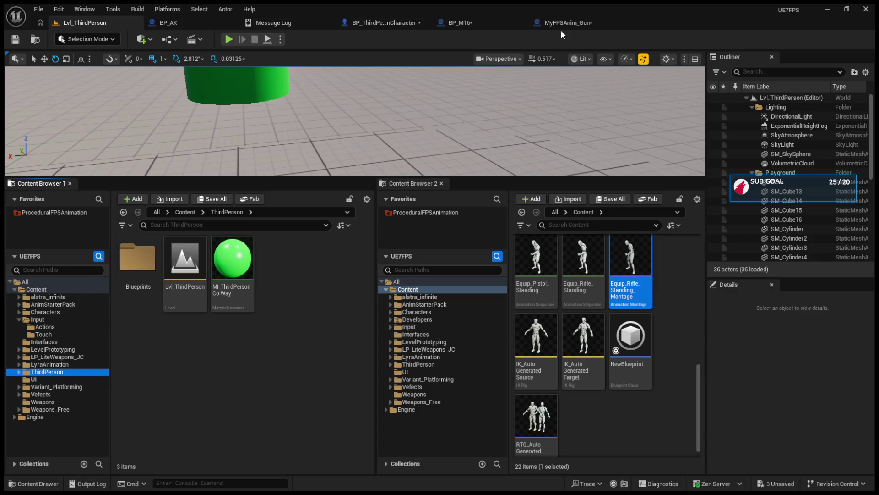
pyautogui.click(53, 320)
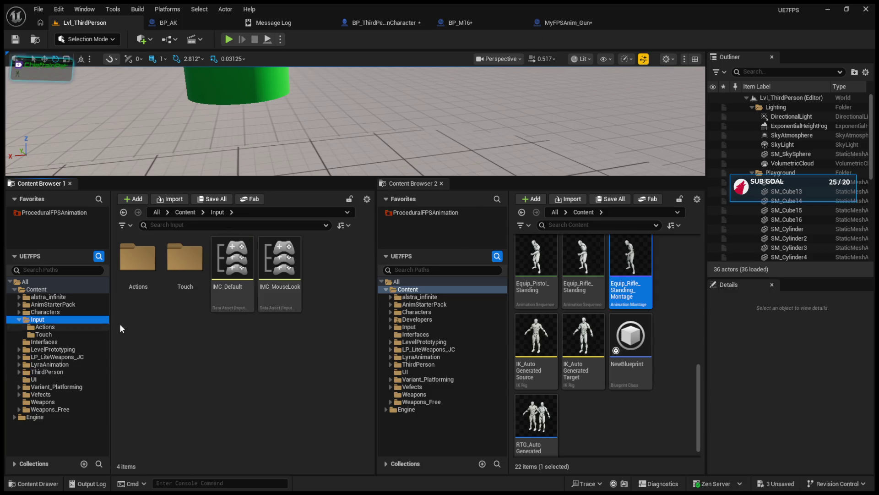
pyautogui.click(235, 270)
# Open IMC_Default and confirm IA_FireMode is mapped to the F key
pyautogui.doubleClick(234, 271)
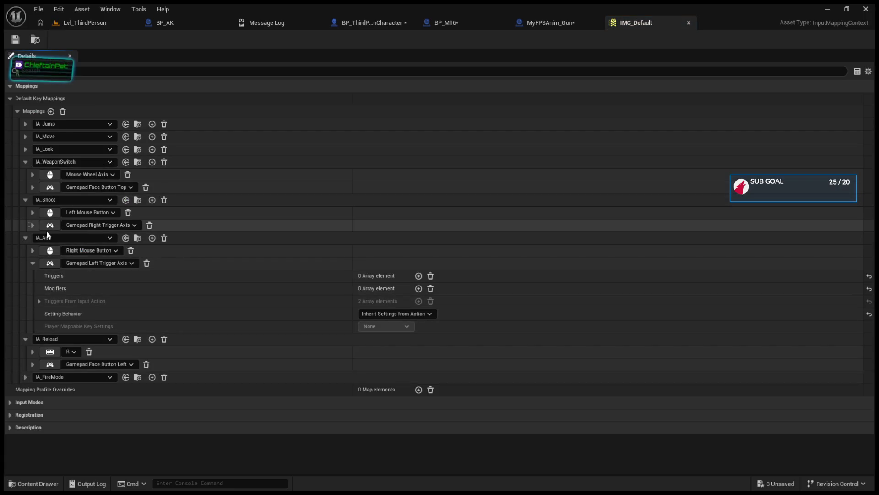
pyautogui.click(28, 376)
pyautogui.click(33, 389)
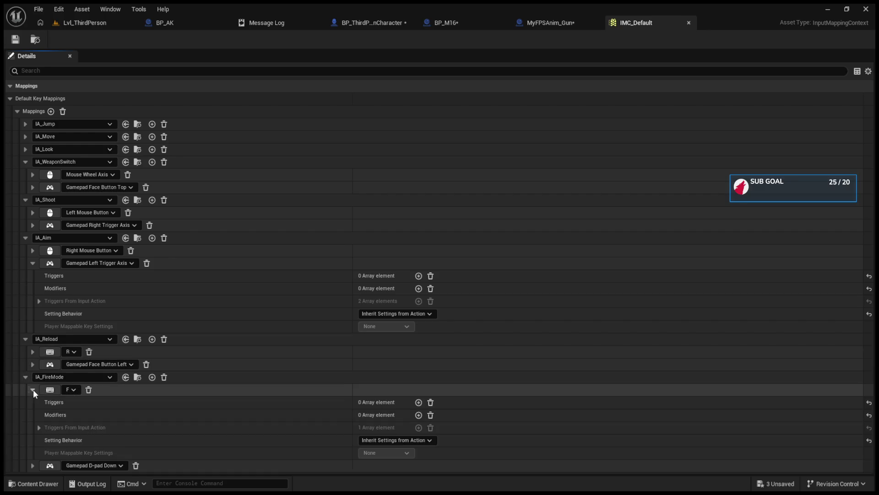
pyautogui.click(33, 389)
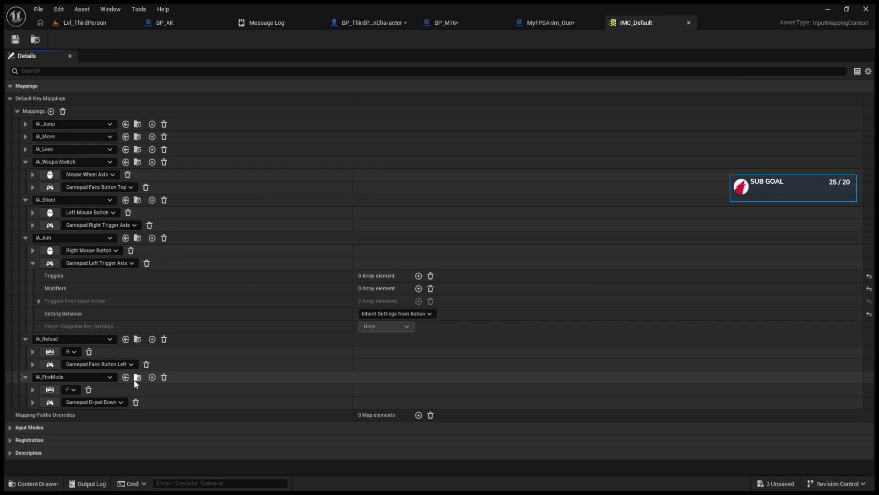
# Open IA_FireMode, check its Pressed trigger's Actuation Threshold, save it, and return to the character
pyautogui.click(137, 377)
pyautogui.doubleClick(180, 277)
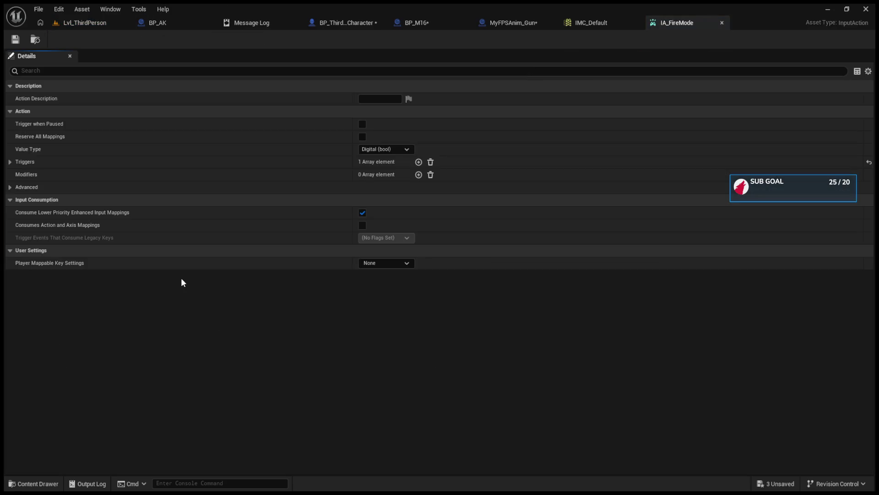
pyautogui.click(10, 163)
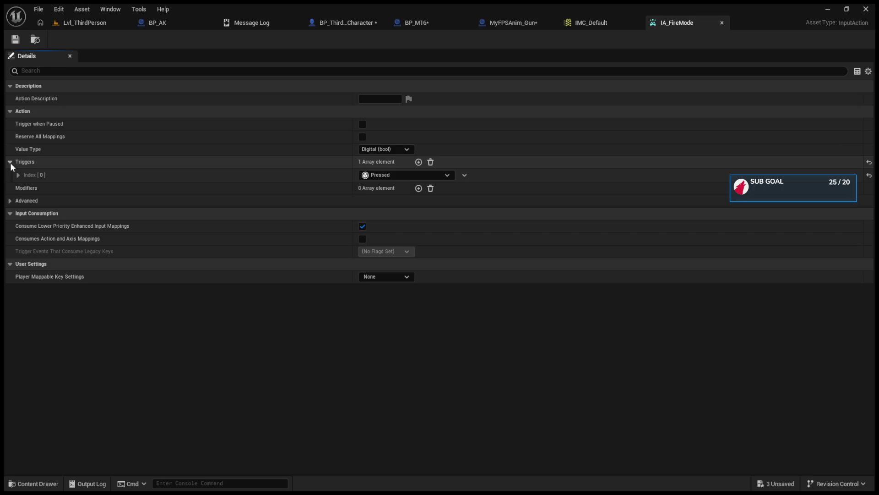
pyautogui.click(16, 174)
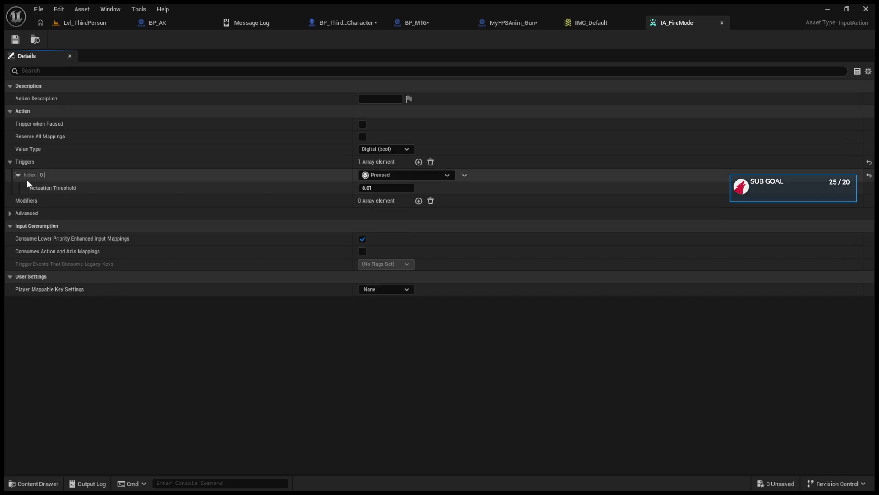
pyautogui.click(387, 188)
pyautogui.click(395, 188)
pyautogui.click(15, 39)
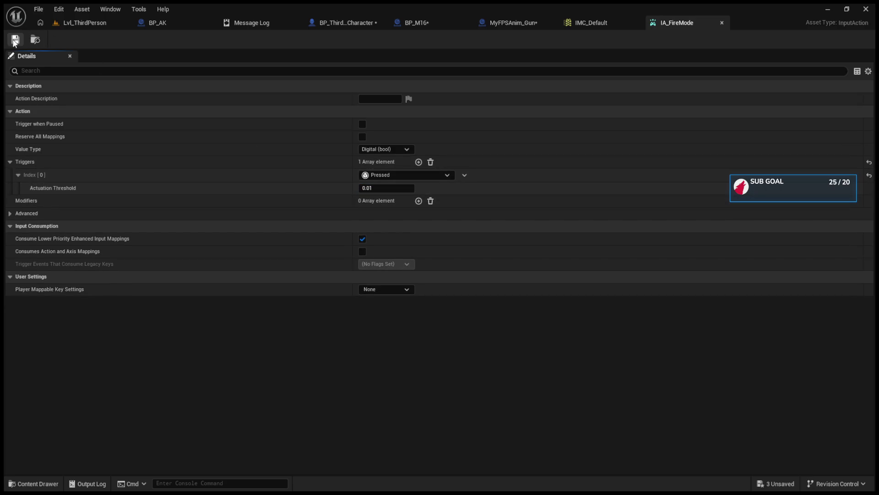
pyautogui.click(102, 23)
pyautogui.click(358, 26)
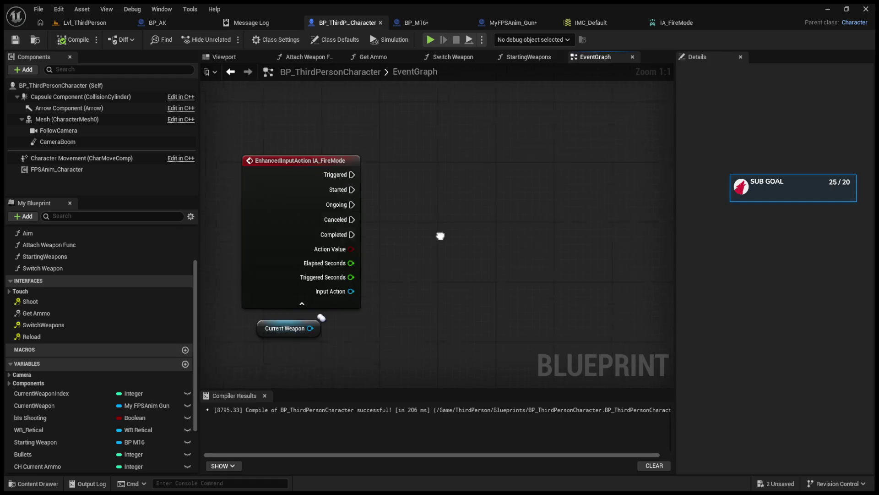
# Drag a wire out of Current Weapon into empty space, then cancel it with Esc
pyautogui.moveTo(296, 313)
pyautogui.mouseDown()
pyautogui.moveTo(388, 307)
pyautogui.moveTo(474, 224)
pyautogui.mouseUp()
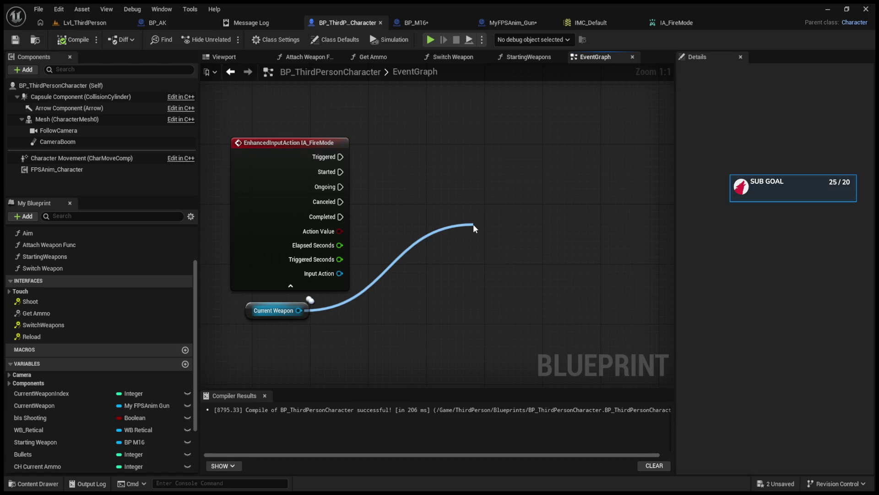
pyautogui.moveTo(474, 224); pyautogui.dragTo(474, 224)
pyautogui.press('Escape')
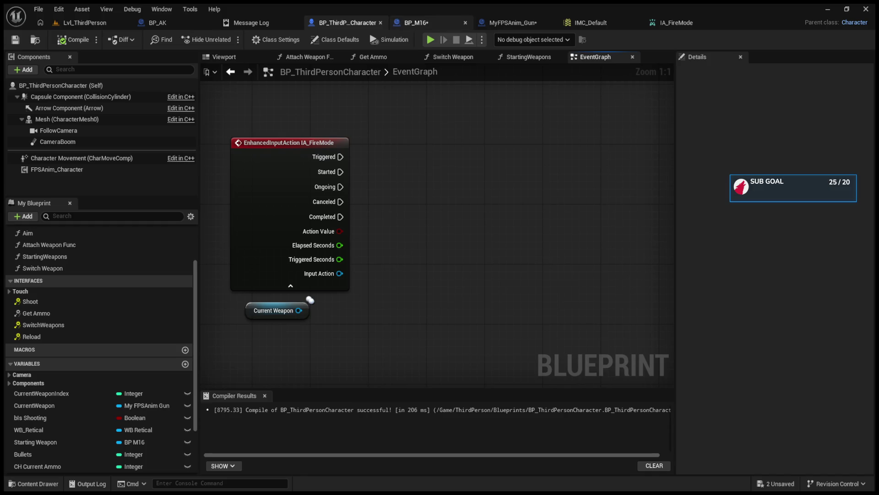
# Switch to BP_M16, pan to the fire-mode switch, and select its Print String node
pyautogui.click(501, 22)
pyautogui.click(417, 25)
pyautogui.moveTo(649, 242); pyautogui.dragTo(454, 258)
pyautogui.click(458, 286)
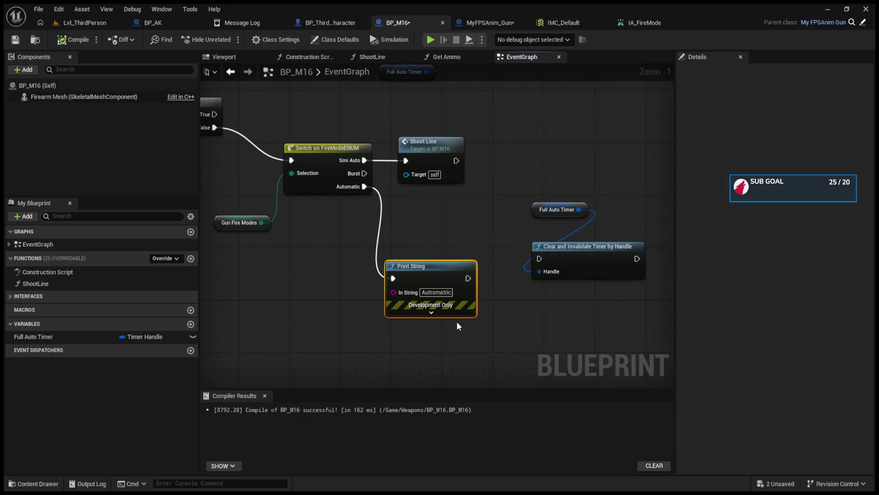
# Delete the Print String node and wire the switch's Automatic output to Set Timer by Event
pyautogui.press('Delete')
pyautogui.moveTo(453, 195)
pyautogui.mouseDown()
pyautogui.moveTo(523, 286)
pyautogui.moveTo(380, 288)
pyautogui.moveTo(414, 276)
pyautogui.mouseUp()
pyautogui.hotkey('ctrl', 'z')
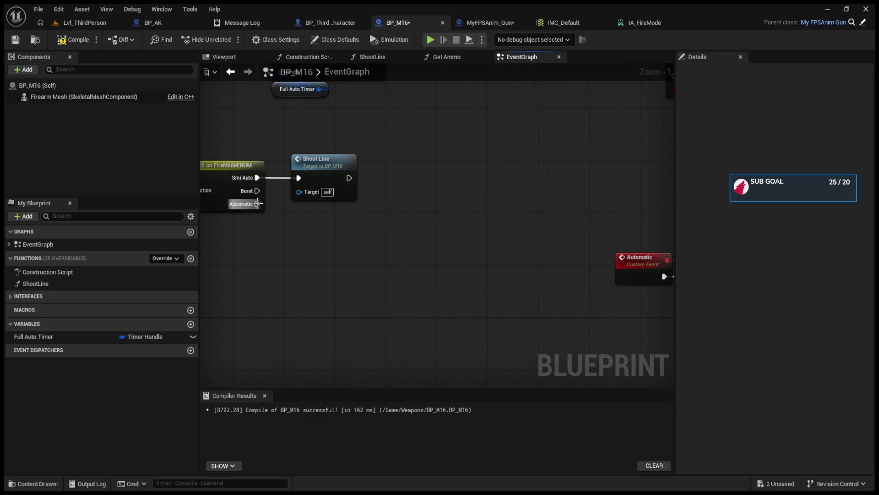
pyautogui.moveTo(258, 203)
pyautogui.mouseDown()
pyautogui.moveTo(751, 231)
pyautogui.moveTo(312, 148)
pyautogui.moveTo(300, 138)
pyautogui.mouseUp()
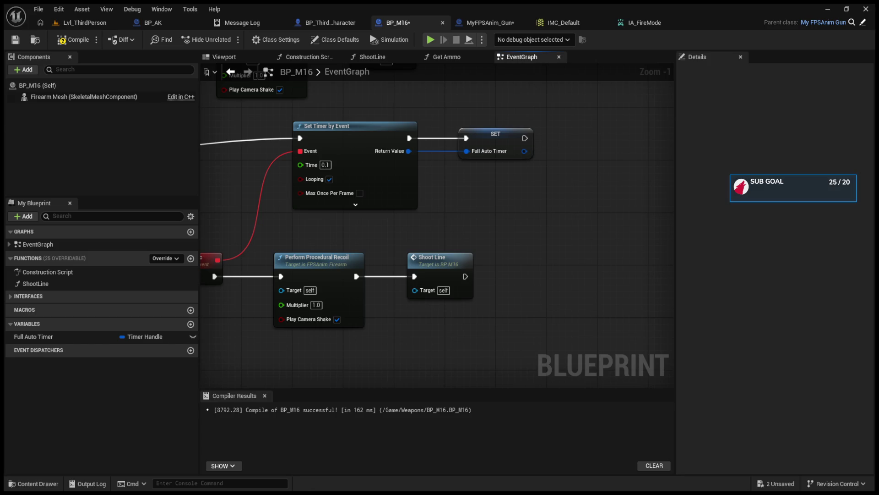
# Move Set Timer by Event and the full-auto nodes down beside the Automatic output
pyautogui.moveTo(409, 275); pyautogui.dragTo(576, 278)
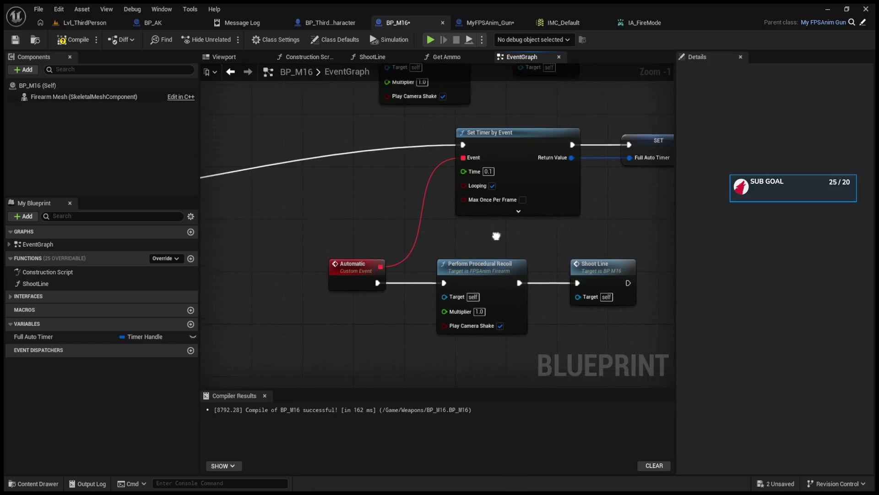
pyautogui.moveTo(272, 230)
pyautogui.mouseDown()
pyautogui.moveTo(524, 281)
pyautogui.moveTo(265, 261)
pyautogui.moveTo(276, 261)
pyautogui.mouseUp()
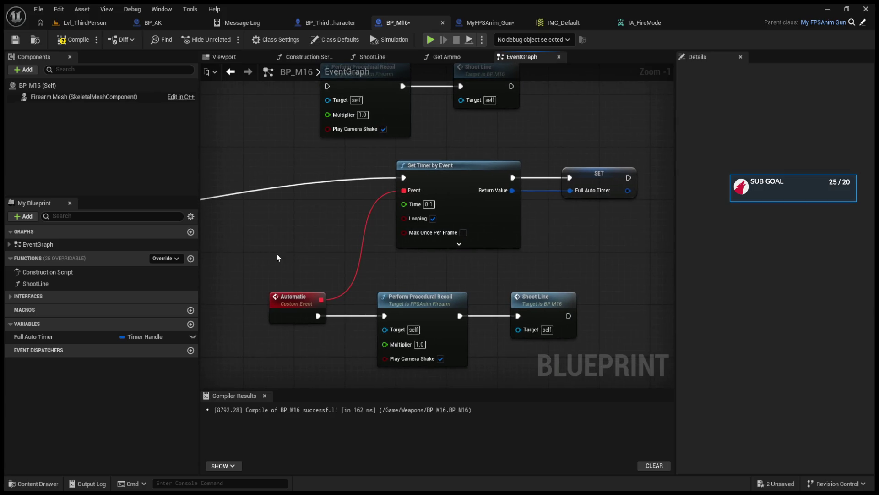
pyautogui.moveTo(444, 169); pyautogui.dragTo(431, 208)
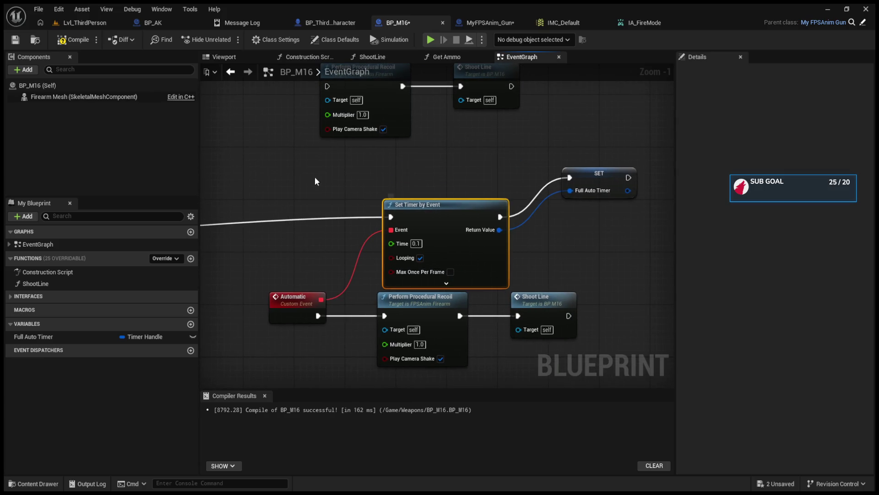
pyautogui.moveTo(301, 172); pyautogui.dragTo(644, 350)
pyautogui.moveTo(463, 206); pyautogui.dragTo(421, 237)
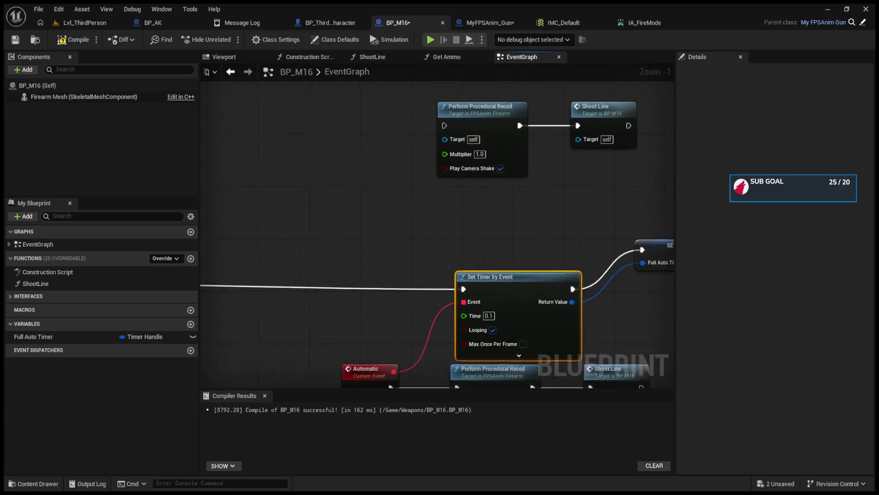
pyautogui.scroll(-4, 454, 298)
pyautogui.scroll(4, 418, 287)
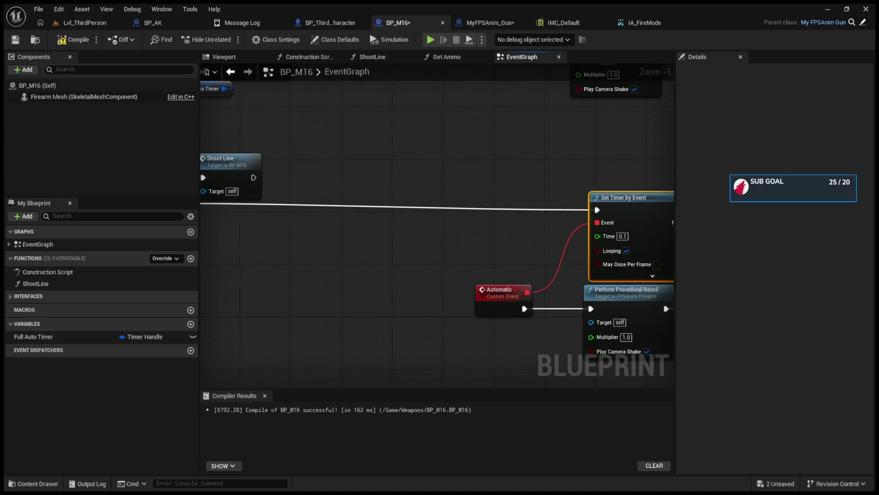
# Compile BP_M16 and expand Set Timer by Event's advanced inputs
pyautogui.click(73, 40)
pyautogui.moveTo(520, 241)
pyautogui.mouseDown()
pyautogui.moveTo(451, 217)
pyautogui.moveTo(389, 234)
pyautogui.mouseUp()
pyautogui.click(558, 249)
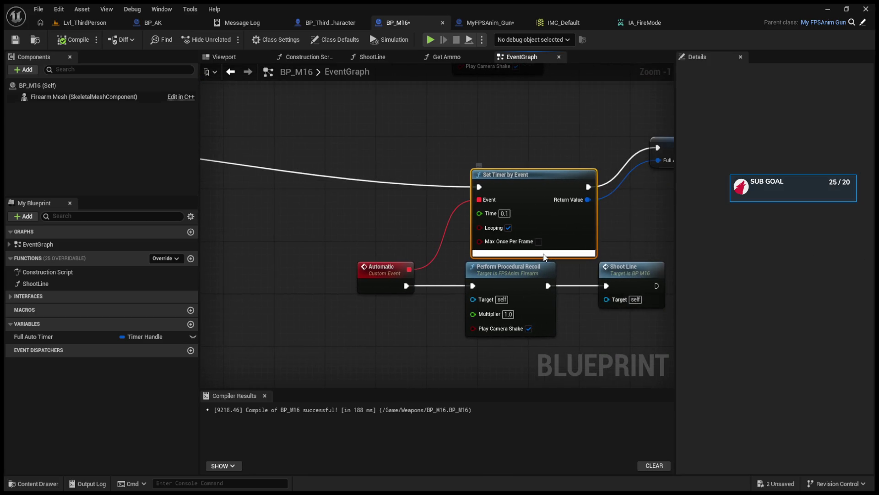
# Wire a Fire Rate getter into Set Timer by Event's Time input and compile
pyautogui.moveTo(525, 185)
pyautogui.mouseDown()
pyautogui.moveTo(520, 137)
pyautogui.moveTo(520, 154)
pyautogui.mouseUp()
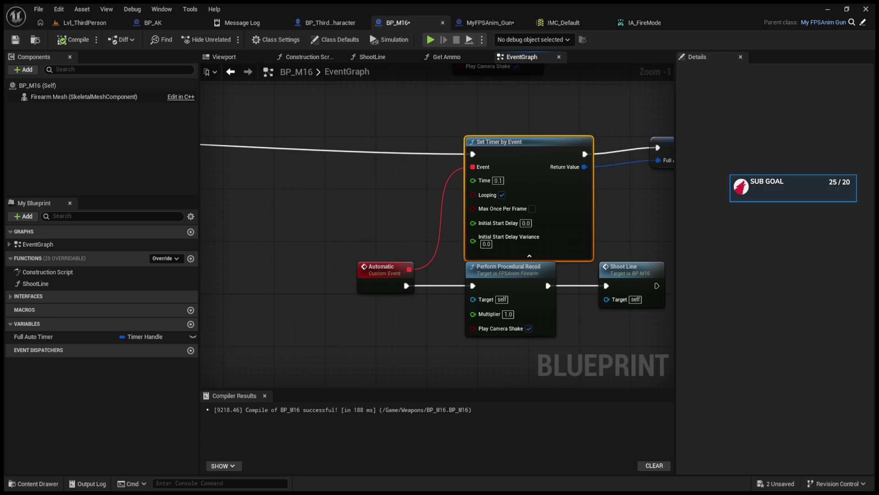
pyautogui.moveTo(273, 225); pyautogui.dragTo(347, 243)
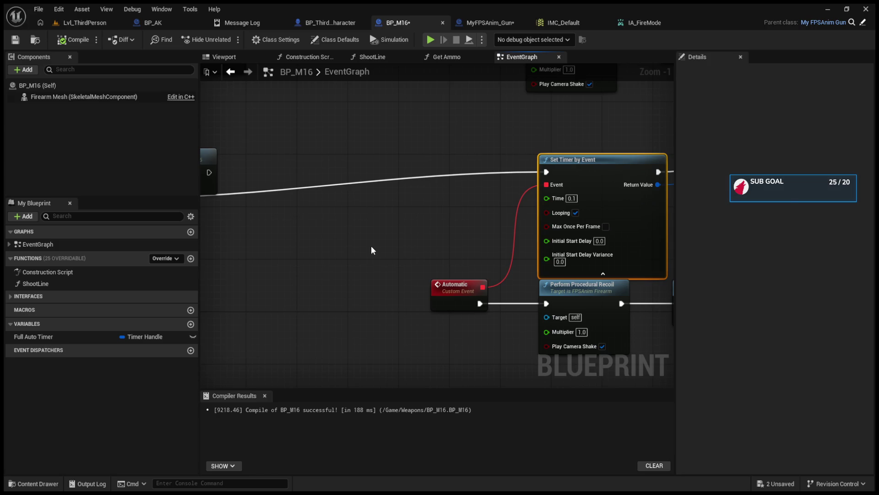
pyautogui.hotkey('ctrl', 'v')
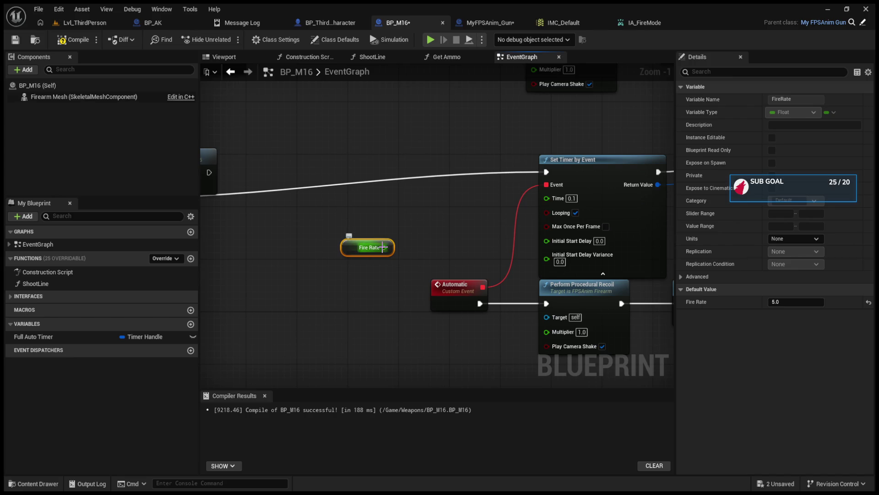
pyautogui.moveTo(384, 247); pyautogui.dragTo(547, 198)
pyautogui.click(73, 39)
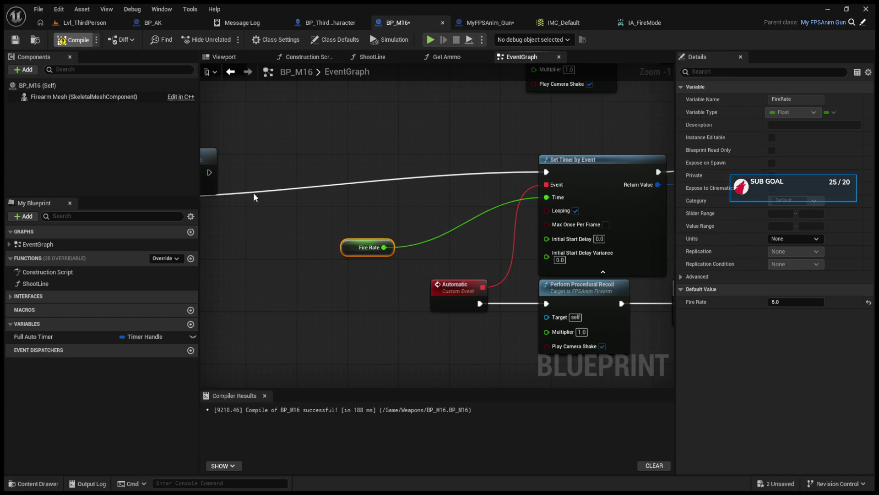
# Change Fire Rate's default value from 5.0 to 0.1 and recompile BP_M16
pyautogui.click(810, 300)
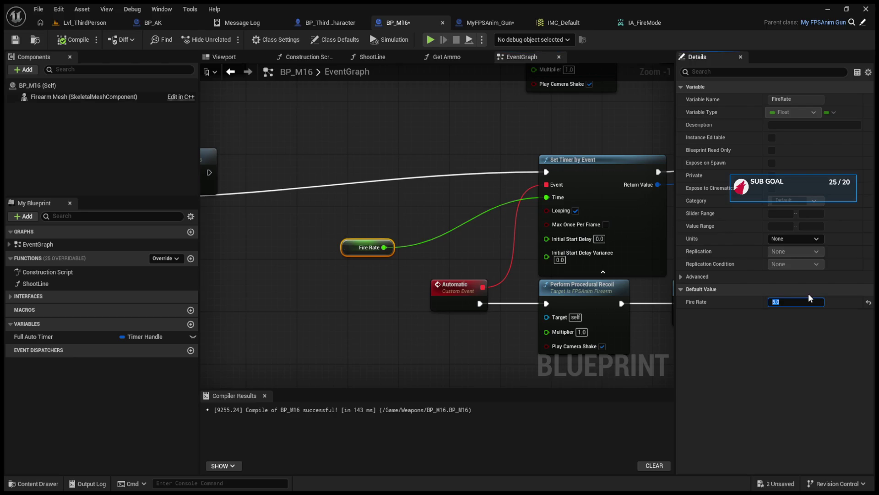
pyautogui.press('BackSpace')
pyautogui.press('Return')
pyautogui.click(74, 42)
pyautogui.click(79, 21)
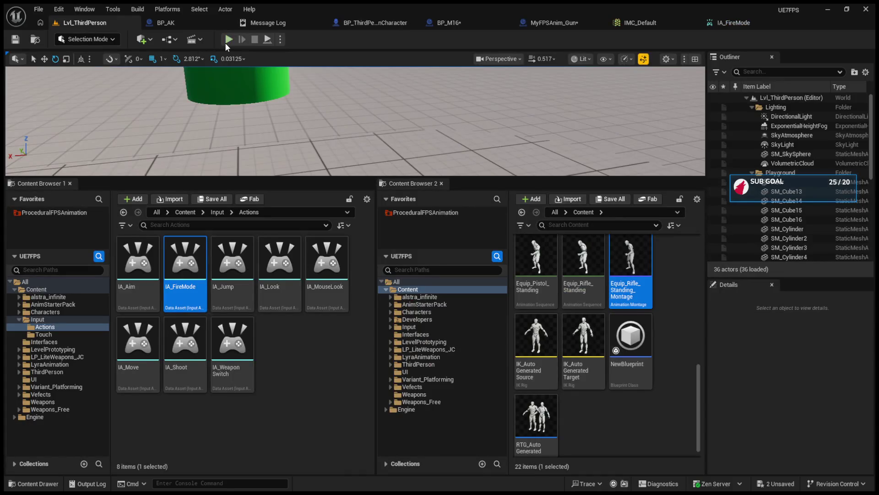
# Play-test the level firing the rifle repeatedly, then return to the character's event graph
pyautogui.click(224, 42)
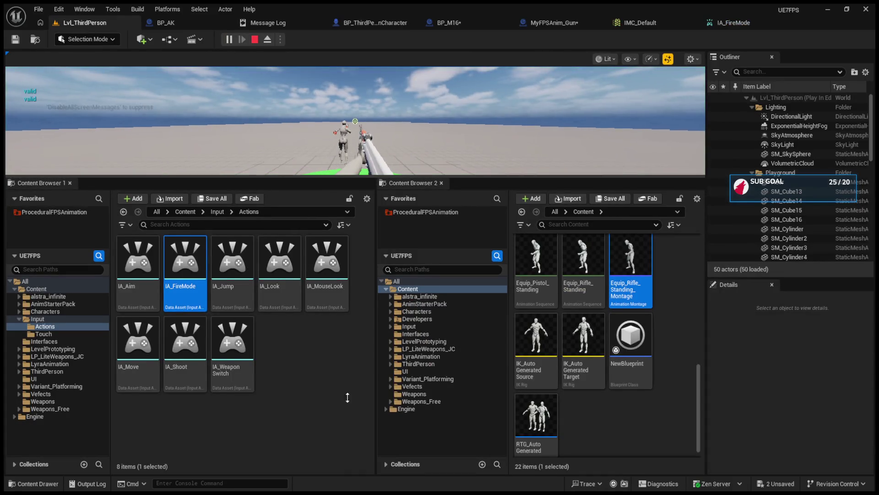
pyautogui.moveTo(327, 178); pyautogui.dragTo(354, 414)
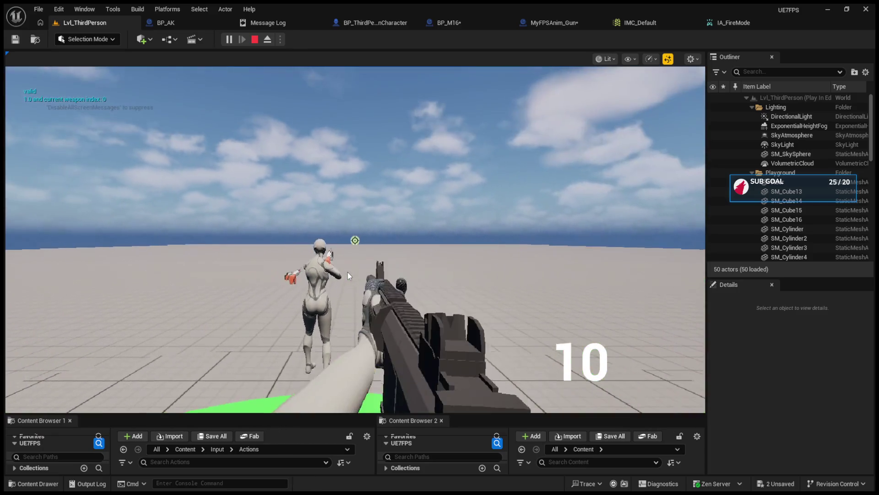
pyautogui.click(347, 272)
pyautogui.click(354, 240)
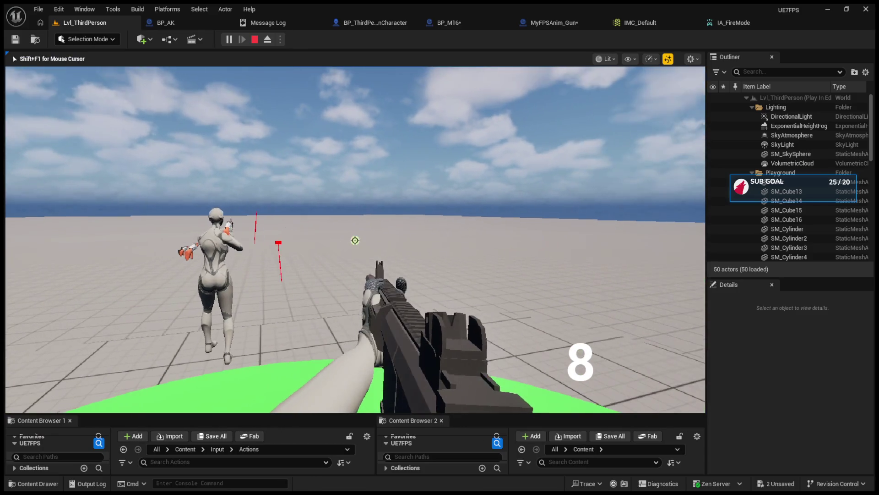
pyautogui.click(355, 240)
pyautogui.click(355, 240)
pyautogui.click(355, 240)
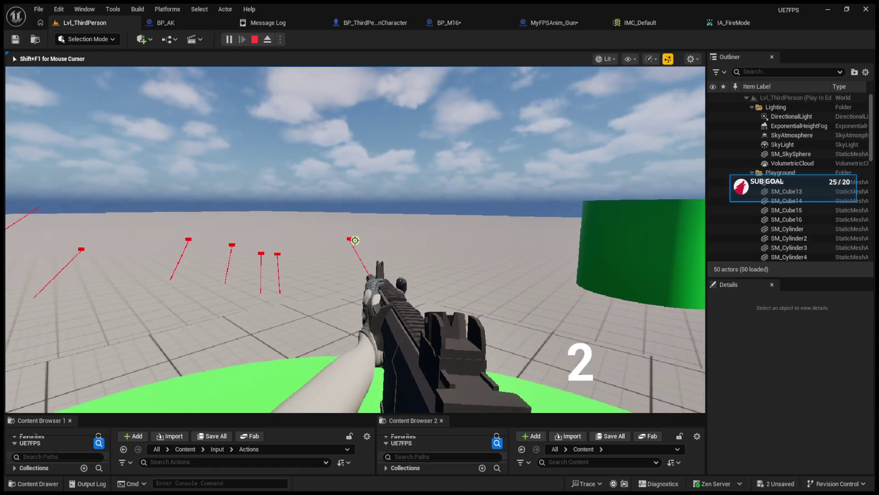
pyautogui.click(355, 240)
pyautogui.press('Escape')
pyautogui.click(290, 23)
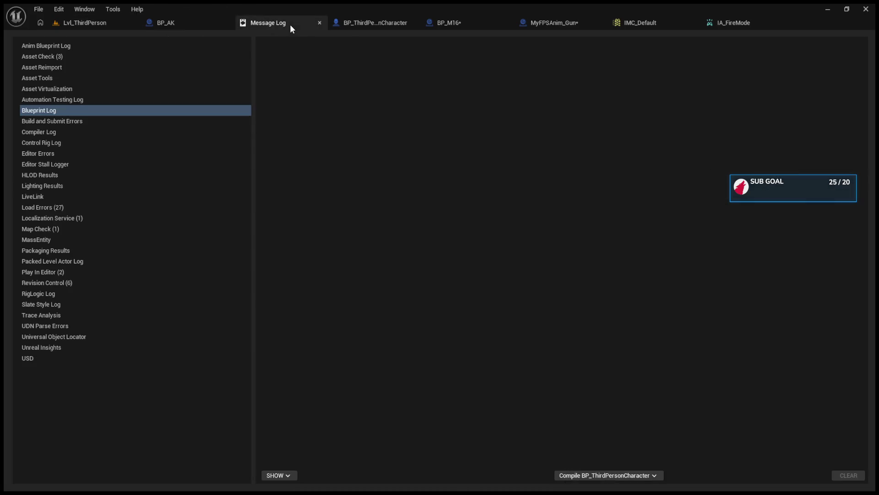
pyautogui.click(376, 26)
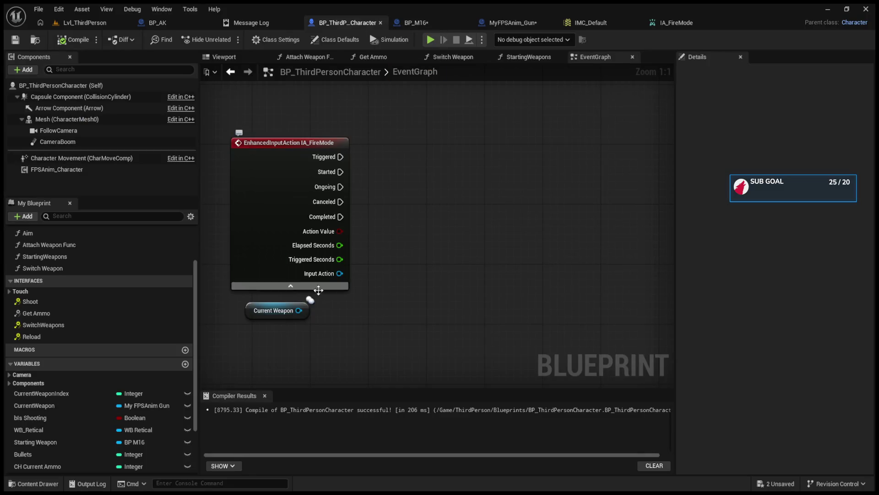
# Add a Gun Fire Modes getter pulled from Current Weapon and position it
pyautogui.moveTo(300, 311); pyautogui.dragTo(430, 280)
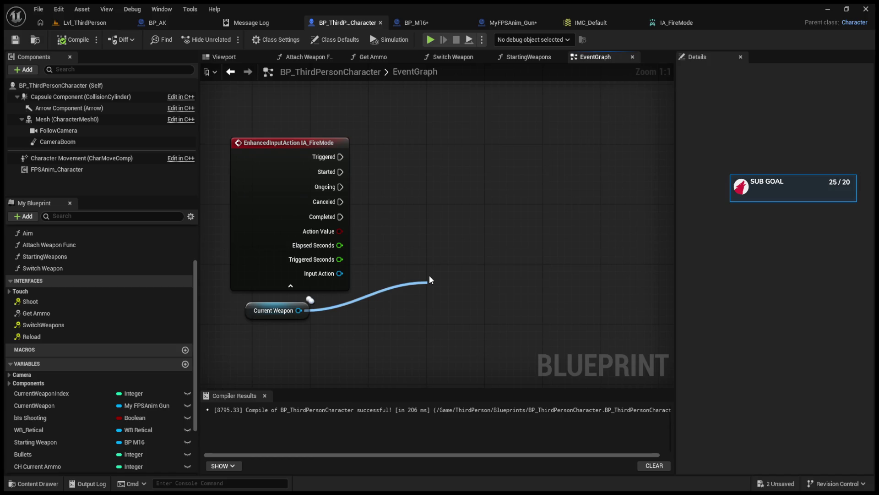
pyautogui.moveTo(430, 277); pyautogui.dragTo(430, 275)
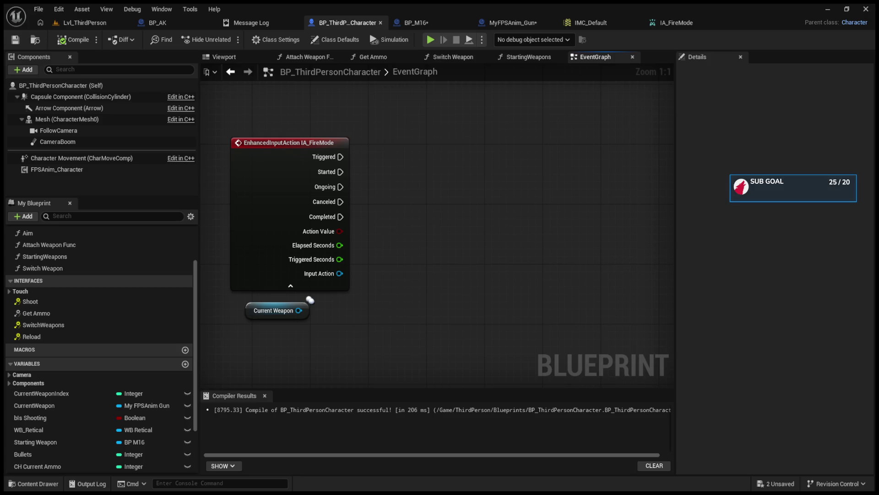
pyautogui.moveTo(298, 310); pyautogui.dragTo(416, 285)
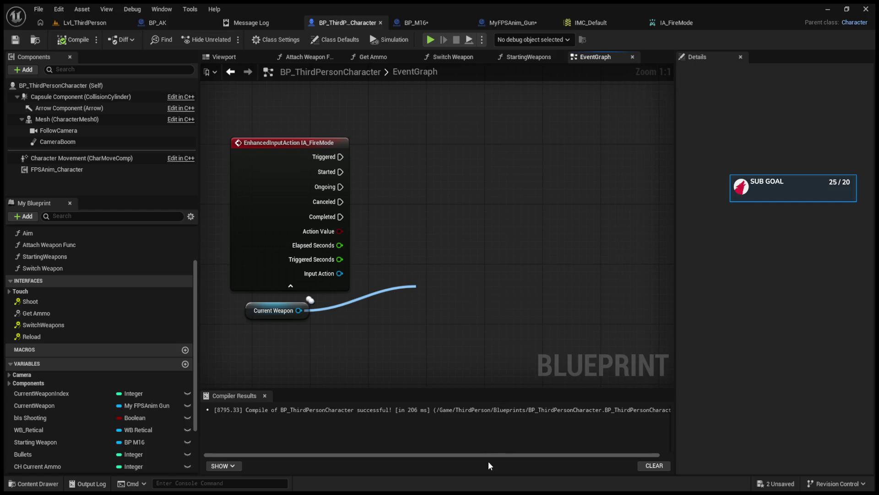
pyautogui.click(480, 434)
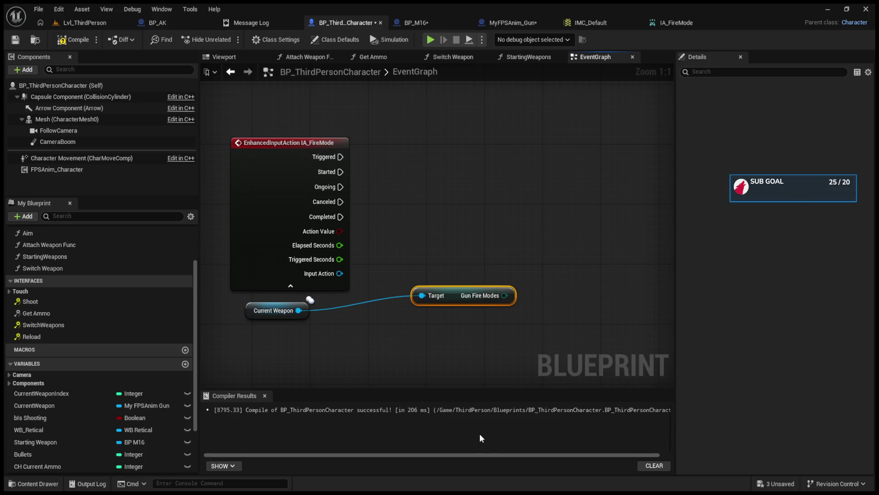
pyautogui.moveTo(452, 297); pyautogui.dragTo(408, 321)
pyautogui.click(477, 309)
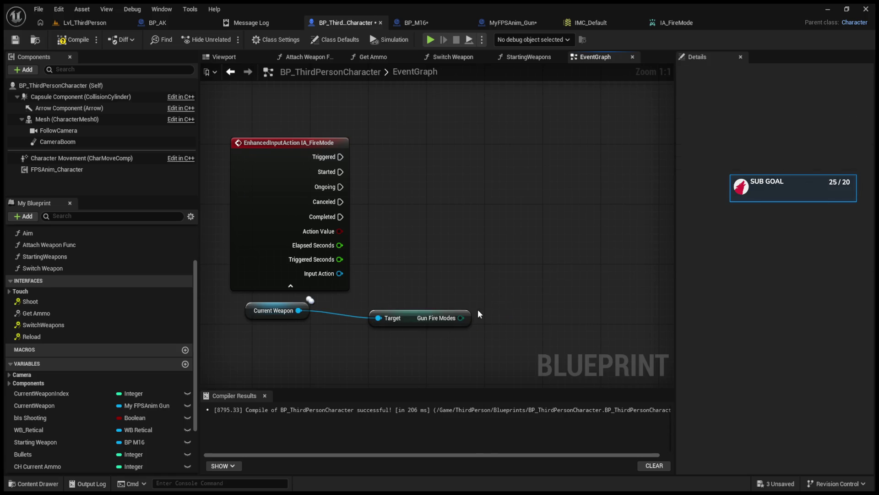
# Connect Gun Fire Modes to the Switch on FireModeENUM's Selection input
pyautogui.moveTo(461, 318)
pyautogui.mouseDown()
pyautogui.moveTo(476, 230)
pyautogui.moveTo(455, 194)
pyautogui.moveTo(492, 206)
pyautogui.mouseUp()
pyautogui.moveTo(431, 325); pyautogui.dragTo(409, 319)
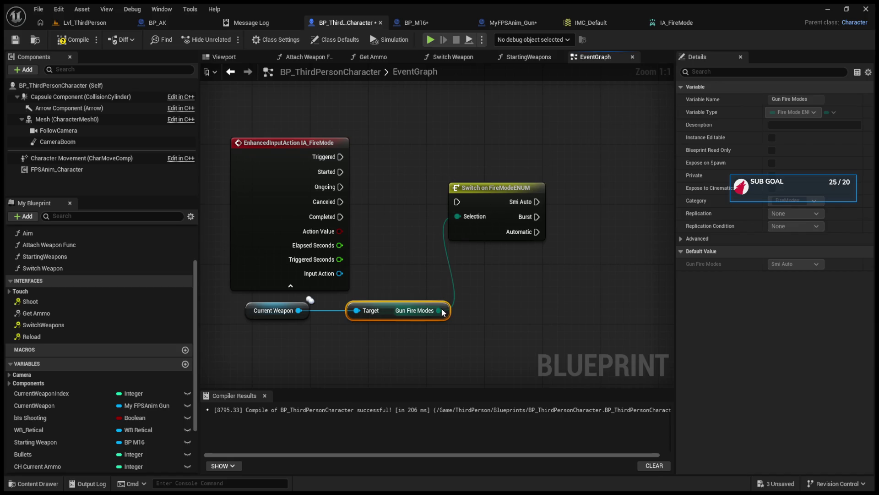
pyautogui.moveTo(457, 216); pyautogui.dragTo(499, 294)
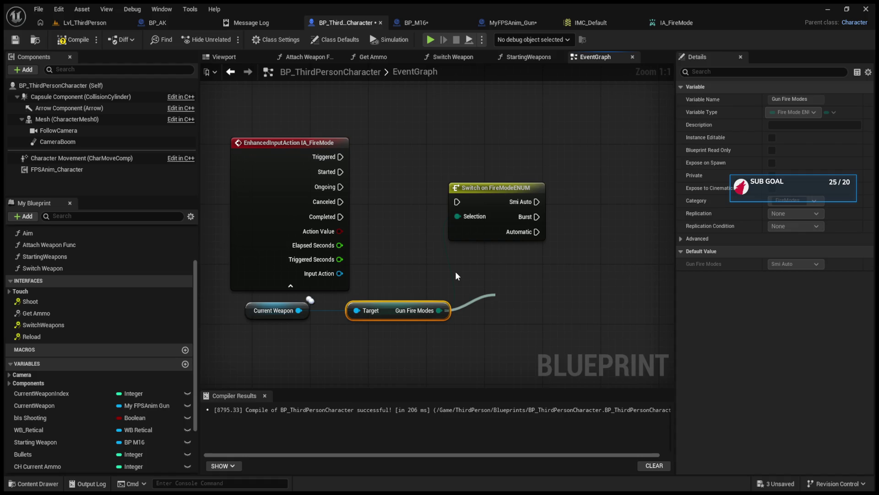
pyautogui.moveTo(456, 271); pyautogui.dragTo(457, 216)
pyautogui.click(474, 114)
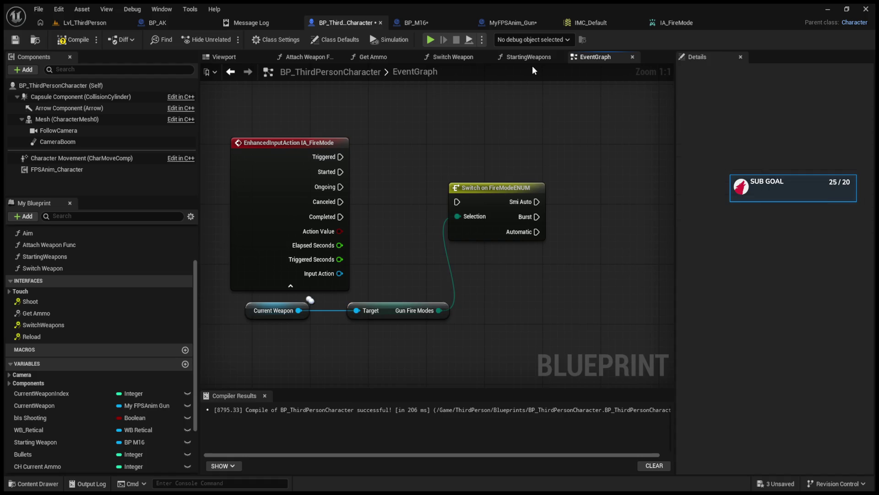
pyautogui.click(531, 58)
pyautogui.click(589, 58)
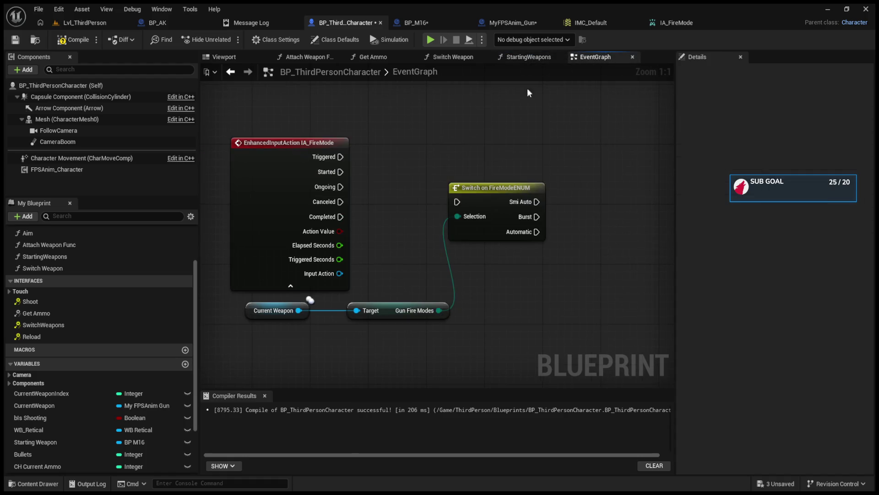
pyautogui.click(431, 22)
# Place a new custom event in BP_M16's graph and name it 'Cycle firerate'
pyautogui.scroll(-5, 453, 206)
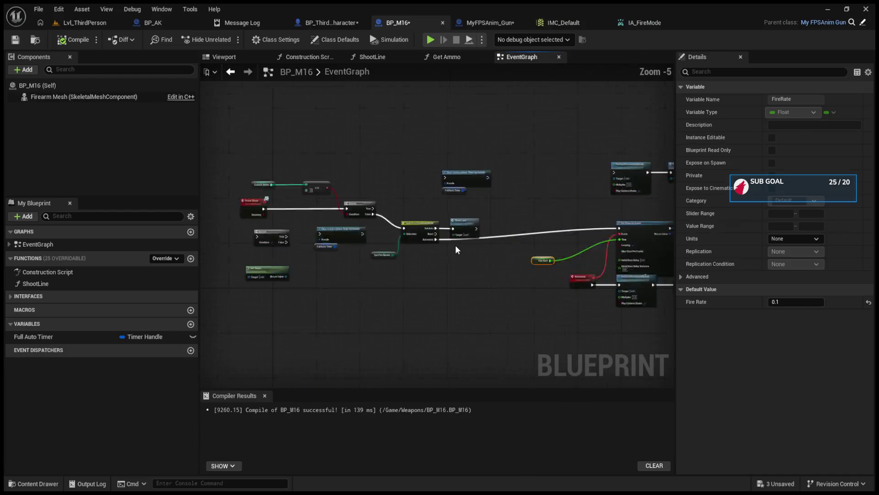
pyautogui.scroll(1, 455, 246)
pyautogui.scroll(1, 471, 216)
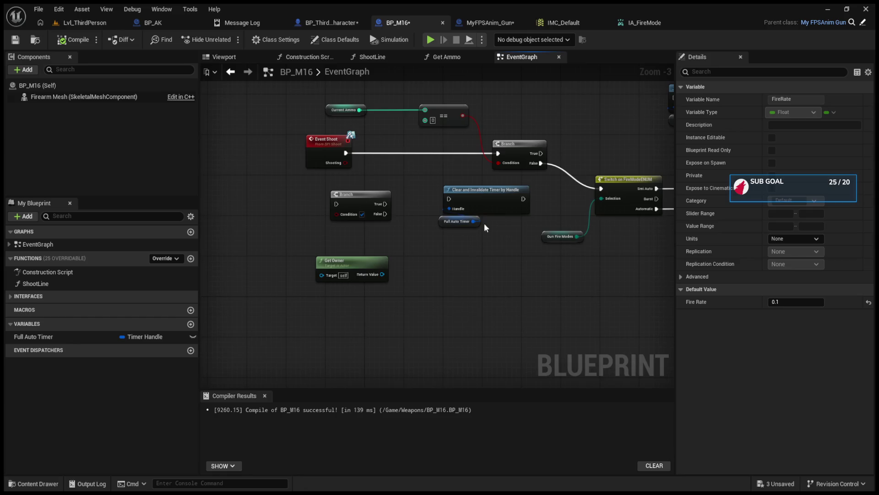
pyautogui.scroll(-3, 485, 224)
pyautogui.scroll(2, 411, 264)
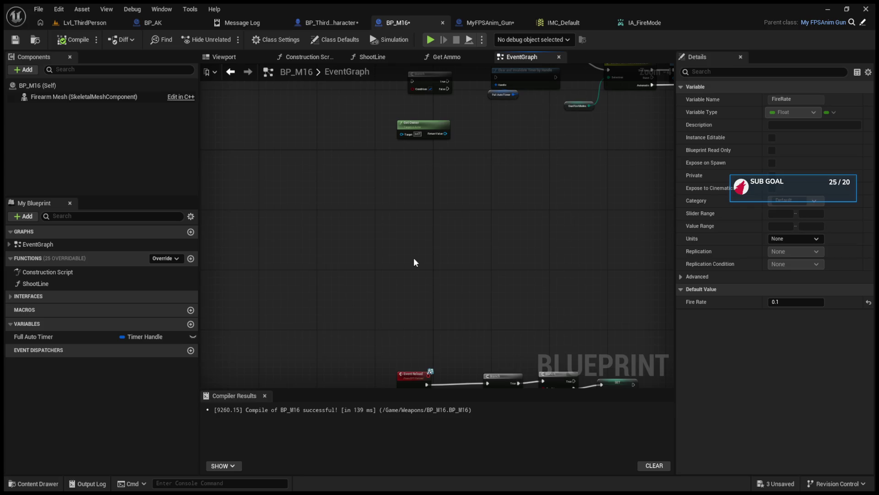
pyautogui.hotkey('ctrl', 'v')
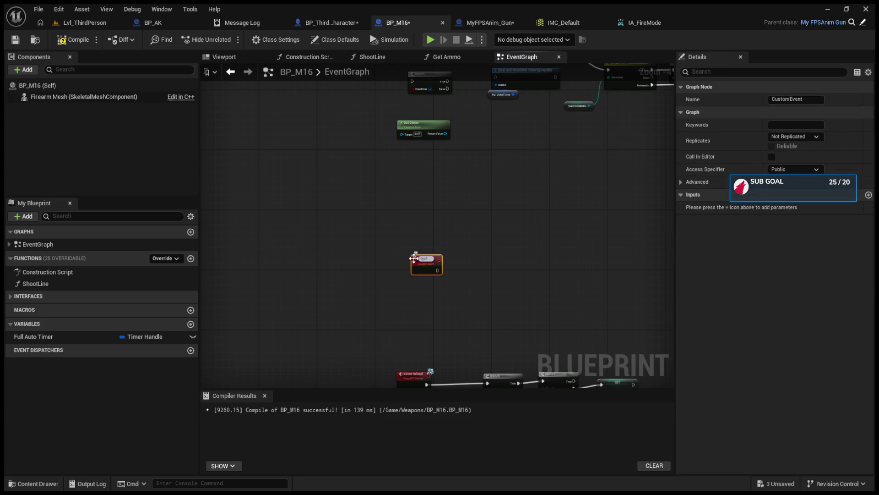
pyautogui.write('eapon')
pyautogui.press('BackSpace')
pyautogui.press('BackSpace')
pyautogui.press('BackSpace')
pyautogui.press('BackSpace')
pyautogui.write('firerate')
pyautogui.press('Return')
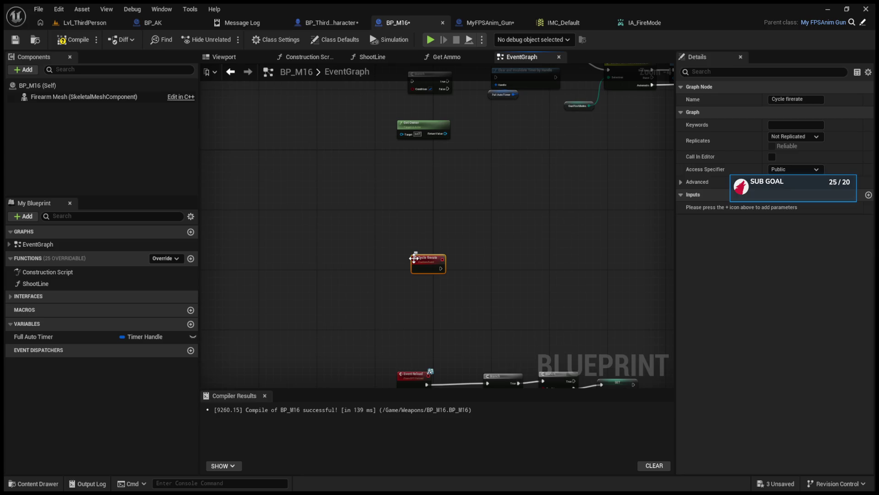
pyautogui.scroll(1, 515, 275)
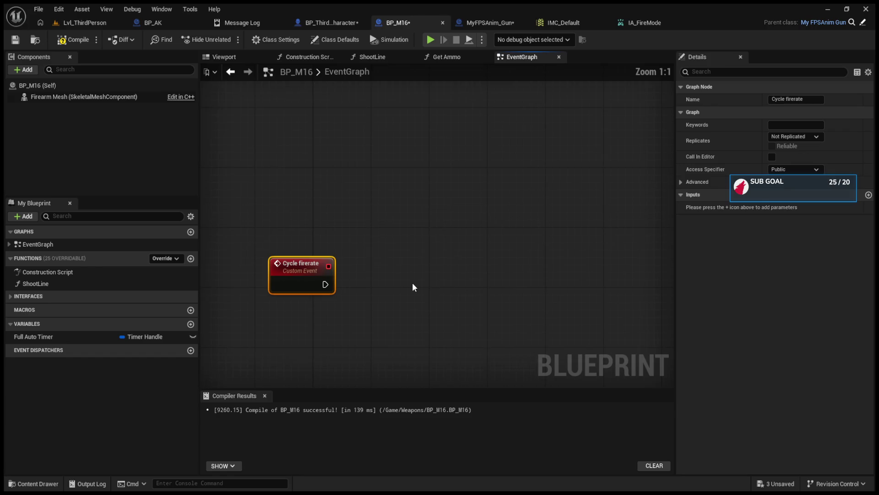
pyautogui.scroll(-1, 385, 386)
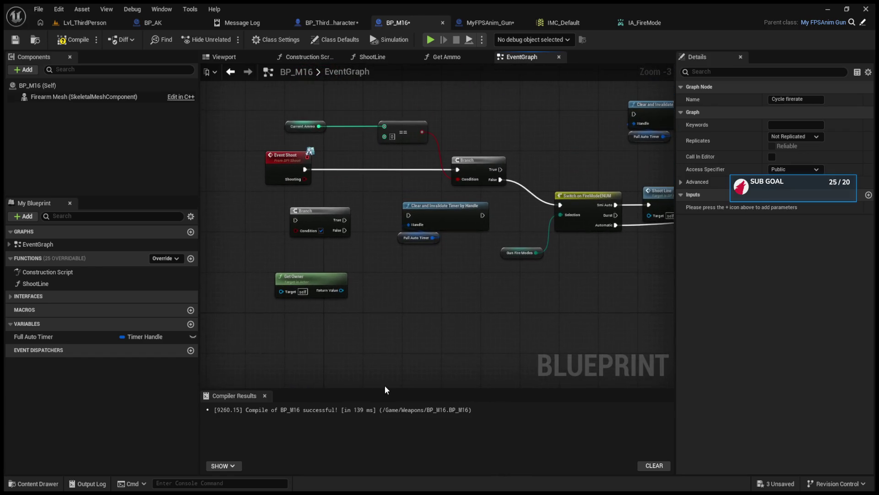
pyautogui.scroll(1, 409, 301)
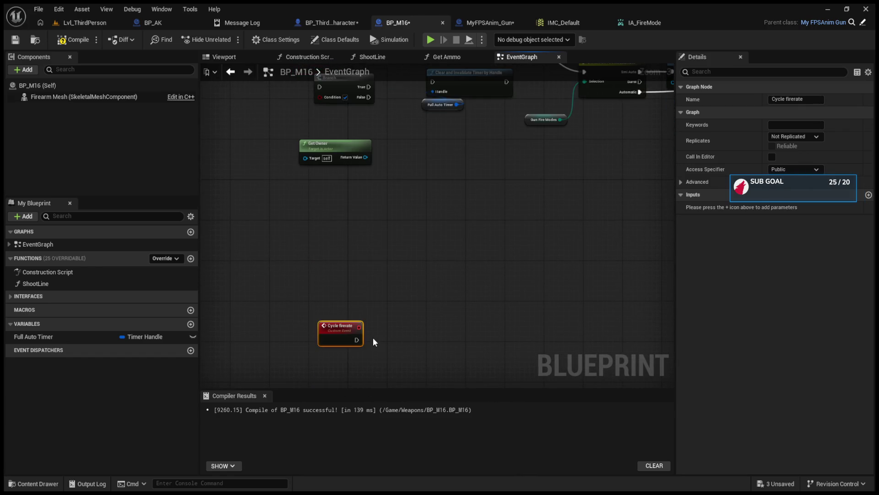
pyautogui.hotkey('ctrl', 'z')
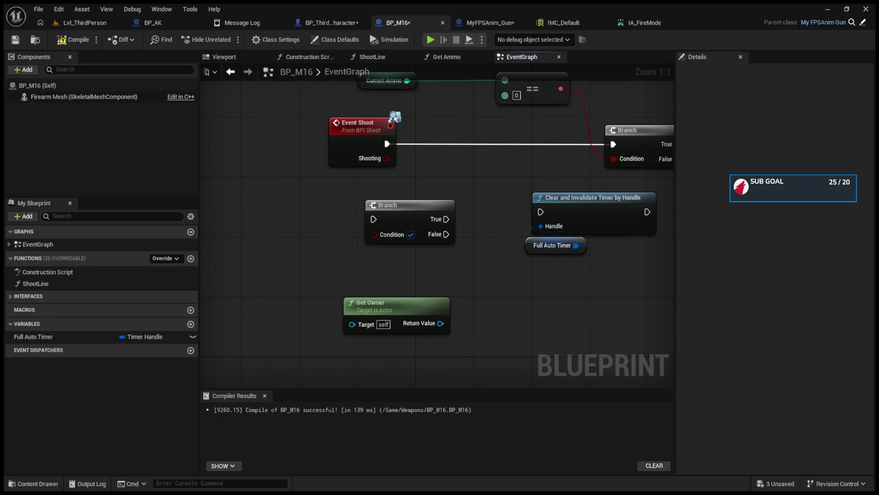
pyautogui.scroll(-8, 458, 231)
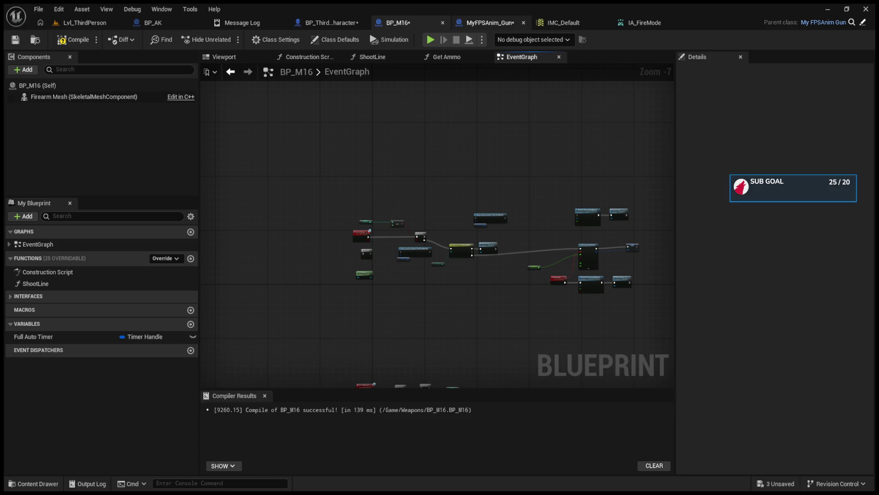
pyautogui.click(325, 23)
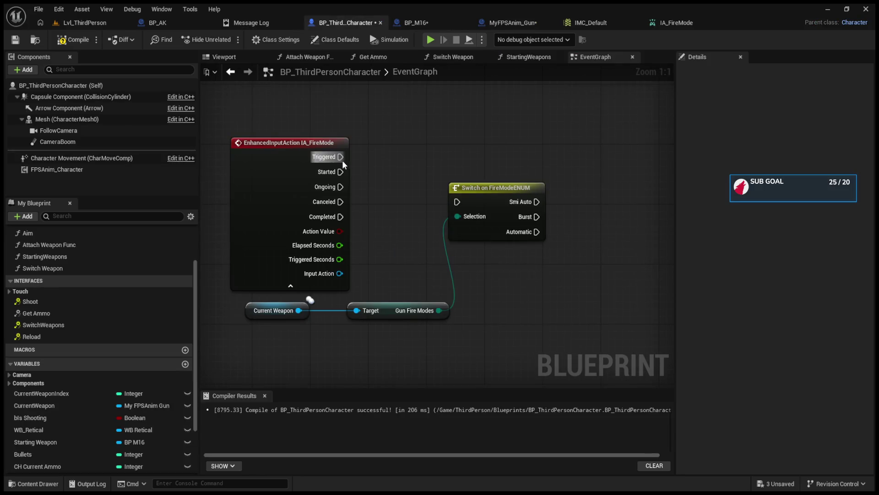
# Delete the old Switch on FireModeENUM and Cycle Sights nodes, pulling a new wire from Current Weapon
pyautogui.moveTo(412, 157); pyautogui.dragTo(561, 241)
pyautogui.press('Delete')
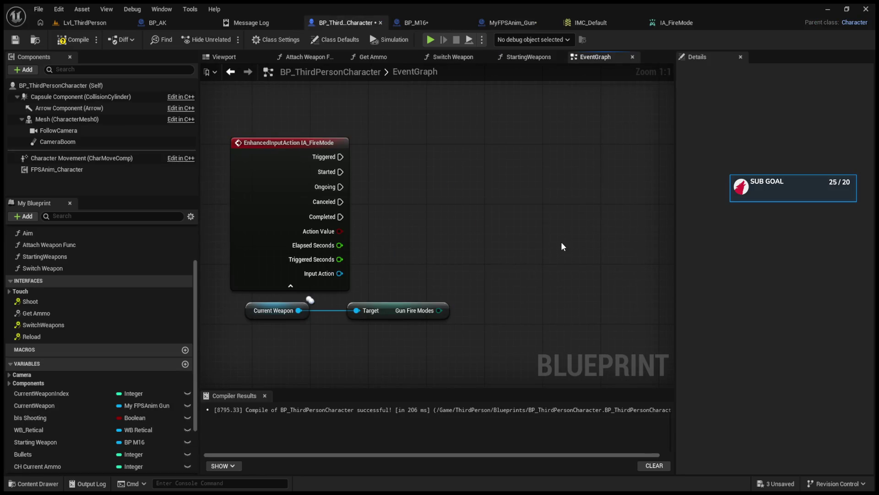
pyautogui.moveTo(299, 311); pyautogui.dragTo(457, 215)
pyautogui.press('Delete')
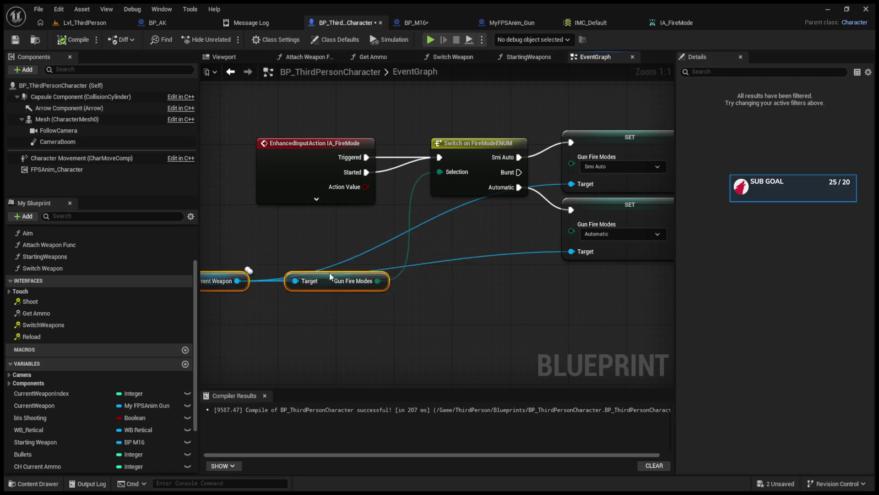
# Rearrange the weapon getters and Switch node beside IA_FireMode, then start a play session
pyautogui.moveTo(330, 275); pyautogui.dragTo(336, 253)
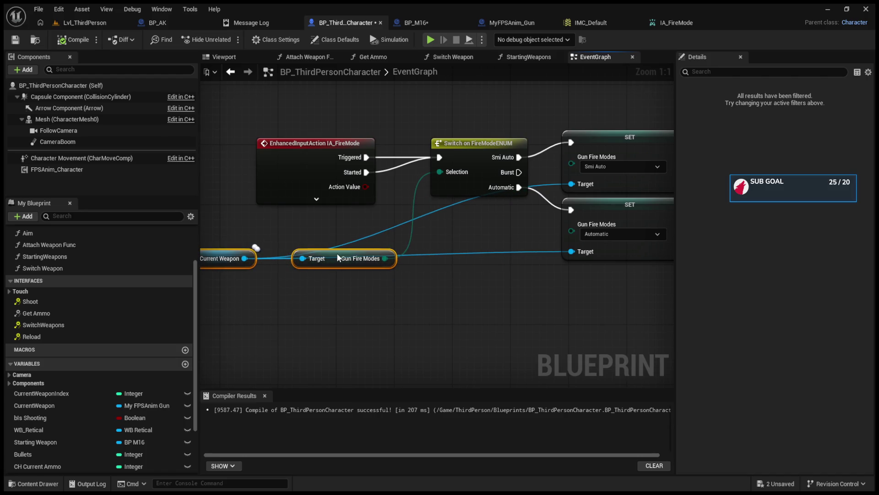
pyautogui.click(435, 244)
pyautogui.moveTo(465, 158)
pyautogui.mouseDown()
pyautogui.moveTo(451, 158)
pyautogui.moveTo(476, 136)
pyautogui.mouseUp()
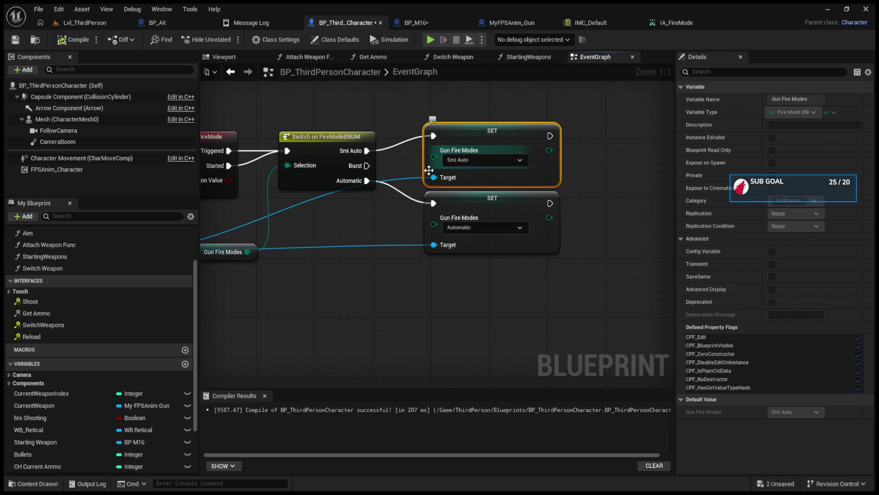
pyautogui.moveTo(459, 149); pyautogui.dragTo(553, 173)
pyautogui.click(238, 159)
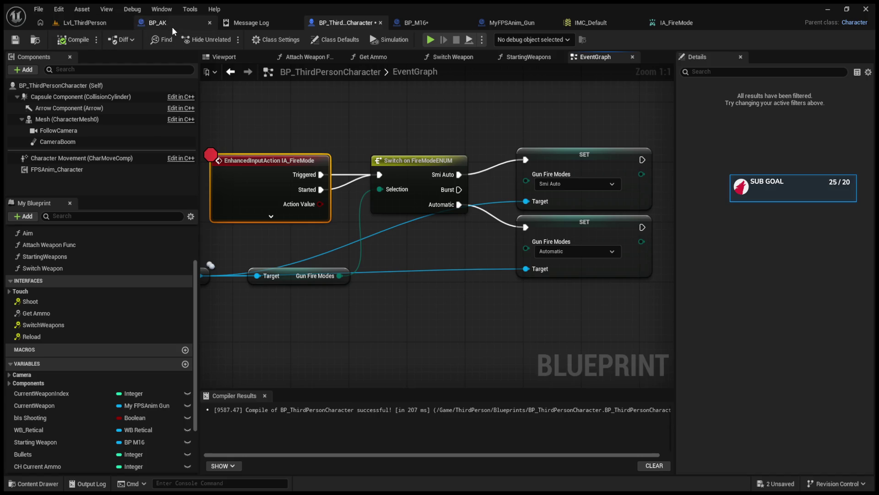
pyautogui.click(89, 26)
pyautogui.hotkey('alt', 'p')
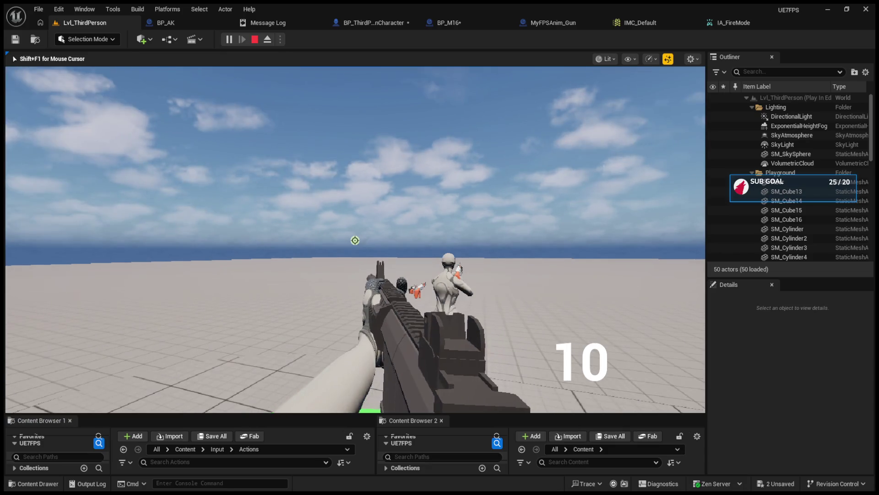
# Stop the play test and open IMC_Default, expanding IA_FireMode's F key binding
pyautogui.press('Escape')
pyautogui.click(724, 23)
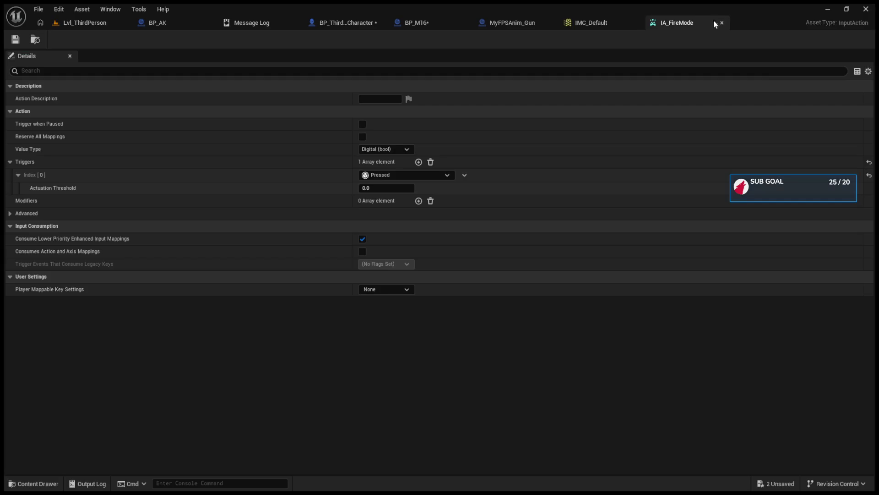
pyautogui.click(596, 21)
pyautogui.click(32, 390)
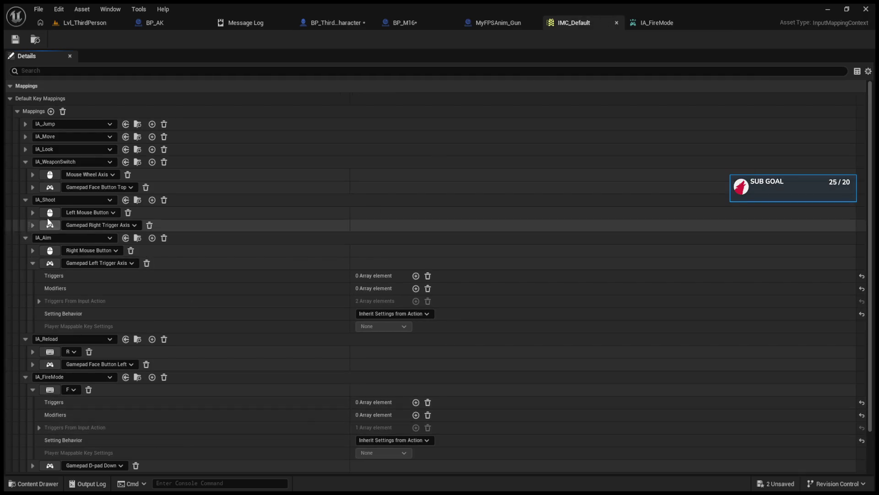
# Collapse the IA_Jump, IA_WeaponSwitch, IA_Shoot, IA_Aim and IA_Reload mappings
pyautogui.click(26, 124)
pyautogui.click(33, 136)
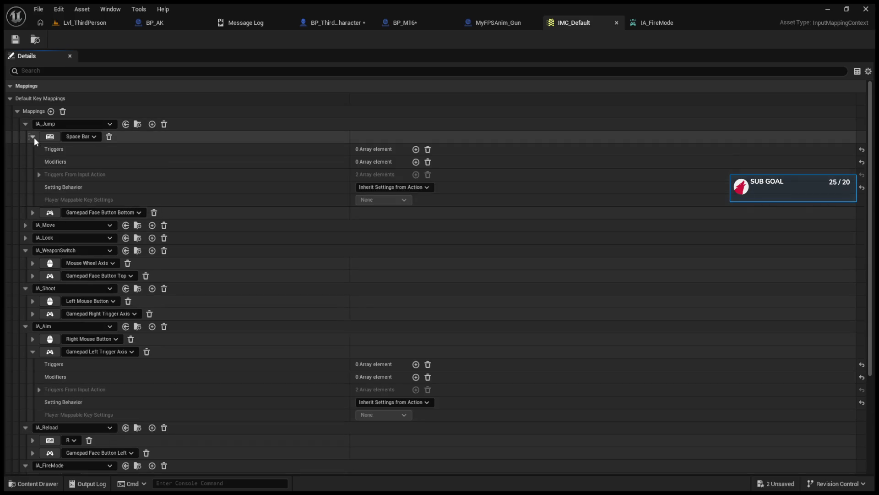
pyautogui.click(34, 137)
pyautogui.click(26, 124)
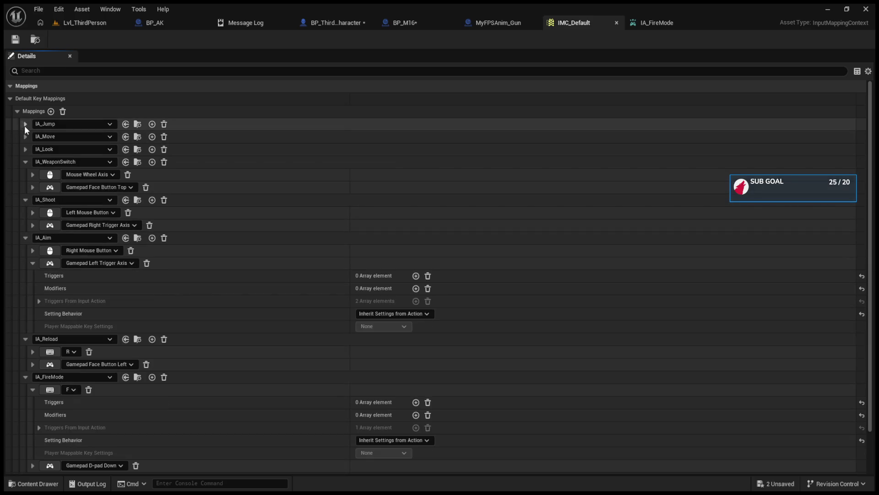
pyautogui.click(24, 164)
pyautogui.click(24, 175)
pyautogui.click(25, 187)
pyautogui.click(26, 200)
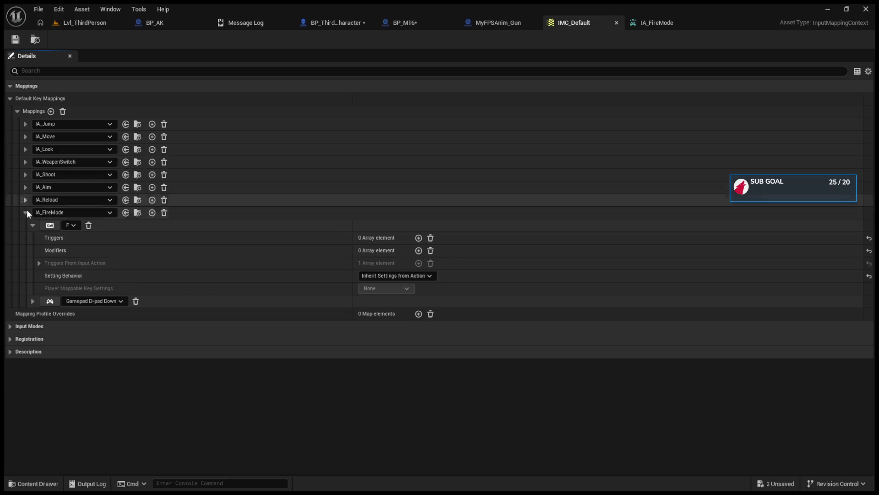
# Collapse IA_FireMode, play-test a rifle shot in Lvl_ThirdPerson, then return to IA_FireMode
pyautogui.click(26, 215)
pyautogui.click(65, 27)
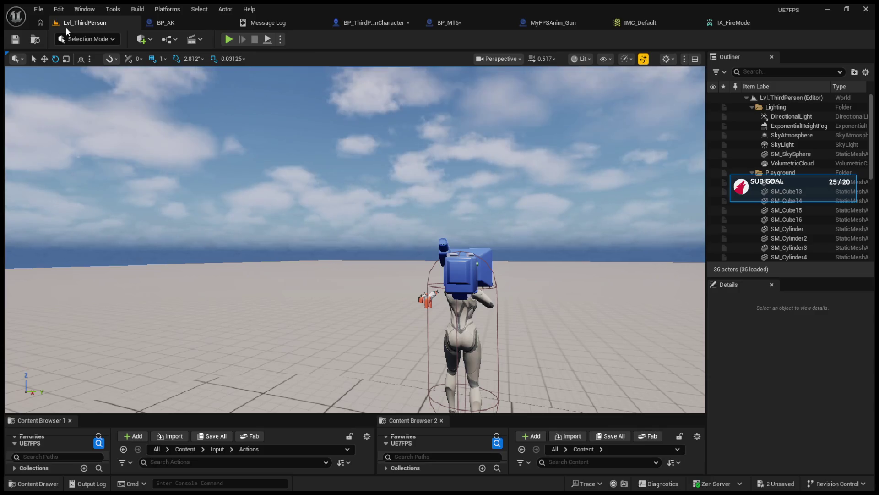
pyautogui.click(227, 40)
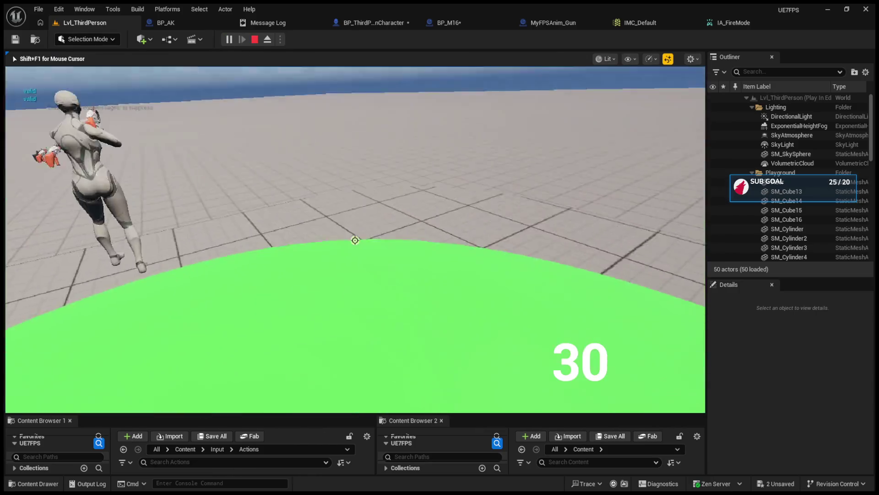
pyautogui.click(355, 240)
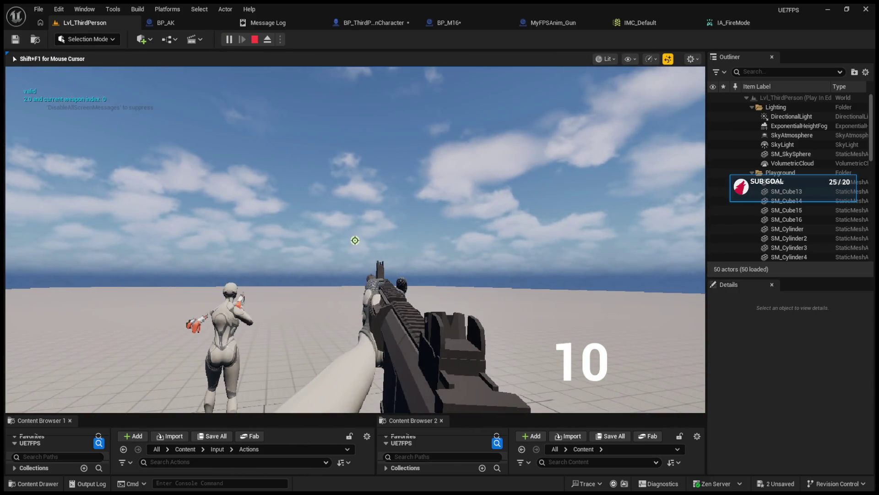
pyautogui.press('Escape')
pyautogui.click(719, 24)
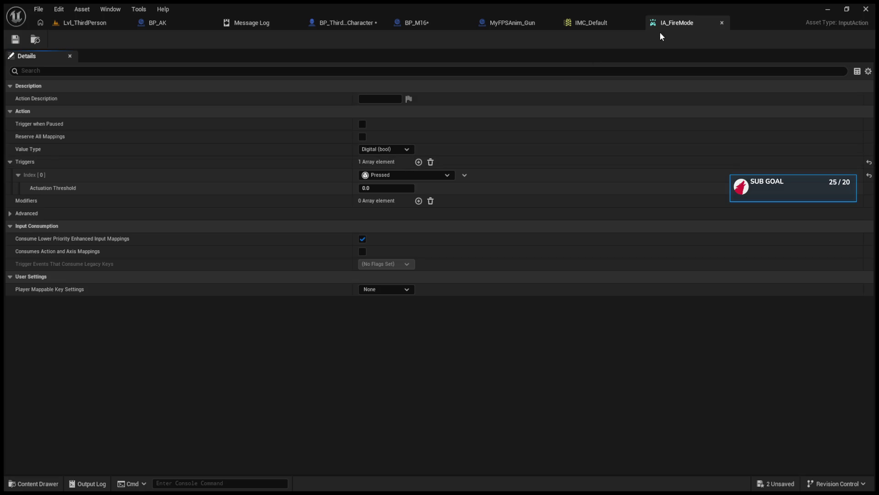
# Rebind IA_FireMode's keyboard key from F to Space Bar in IMC_Default and save
pyautogui.click(587, 23)
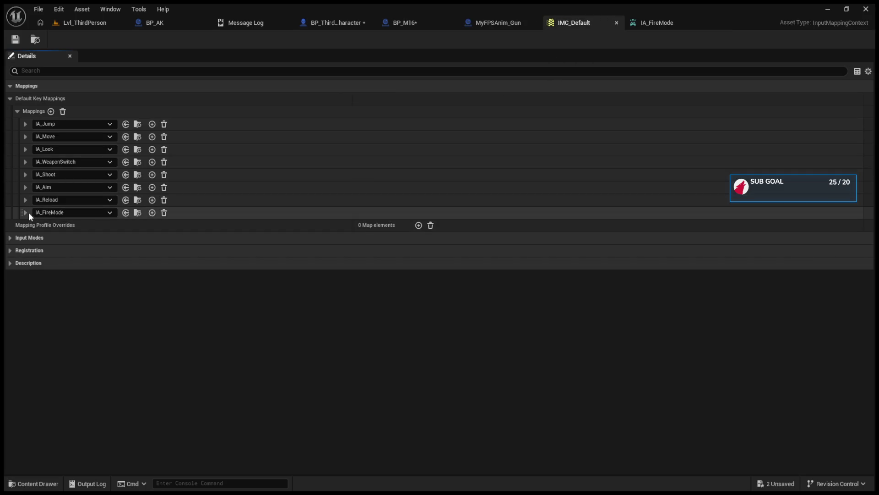
pyautogui.click(26, 212)
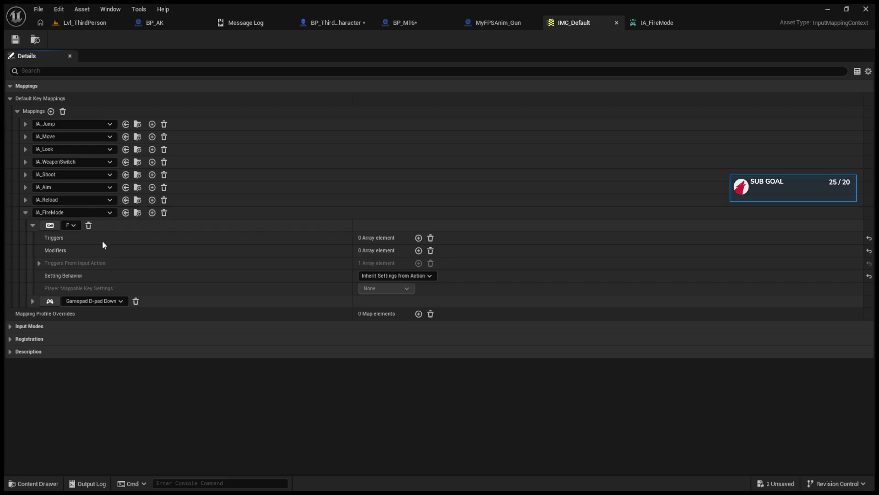
pyautogui.click(53, 226)
pyautogui.press('space')
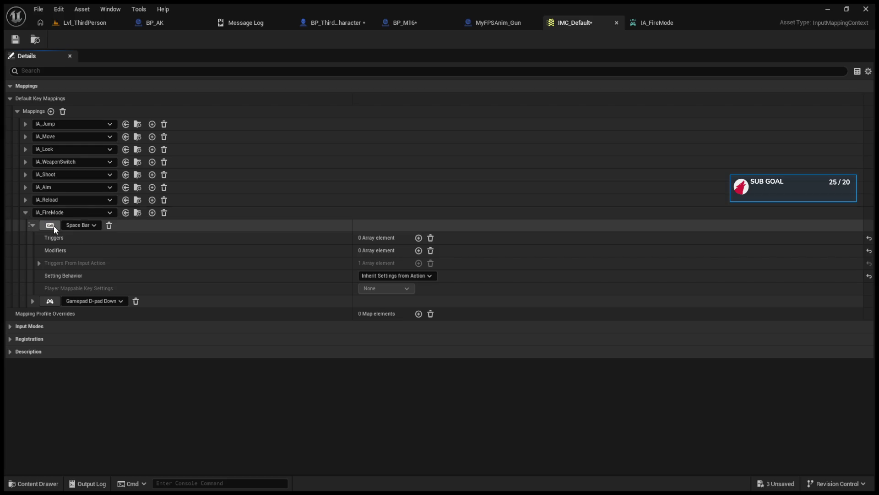
pyautogui.click(20, 40)
# Play-test the level firing the rifle, then stop the session
pyautogui.click(84, 23)
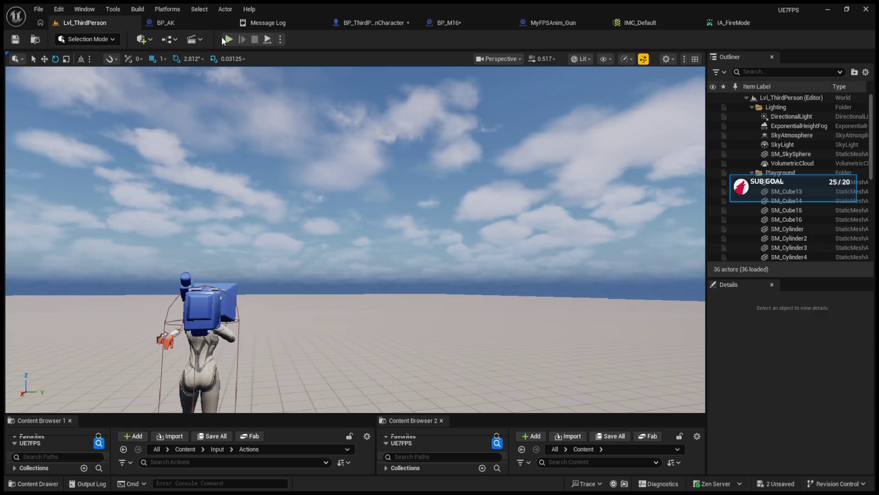
pyautogui.click(226, 40)
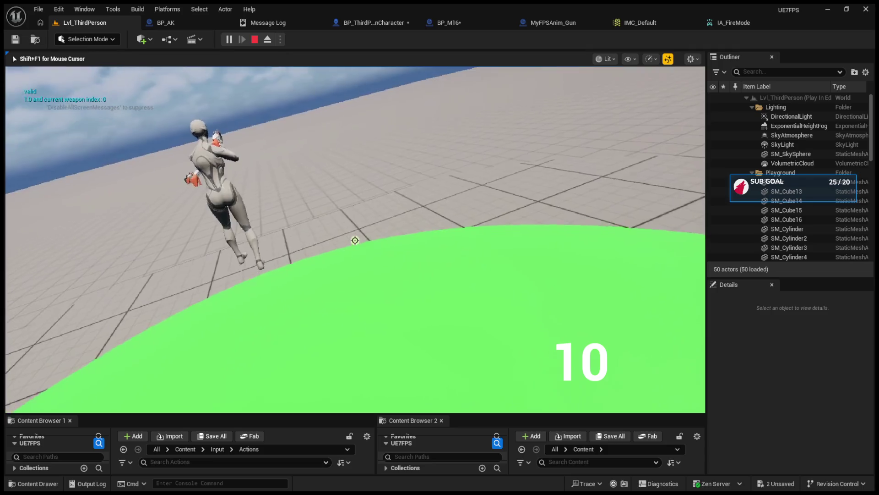
pyautogui.click(355, 240)
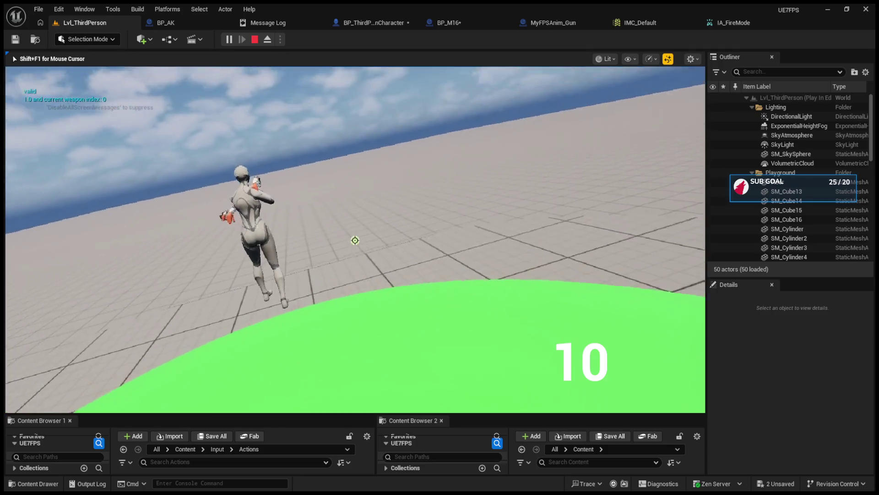
pyautogui.hotkey('shift', 'F1')
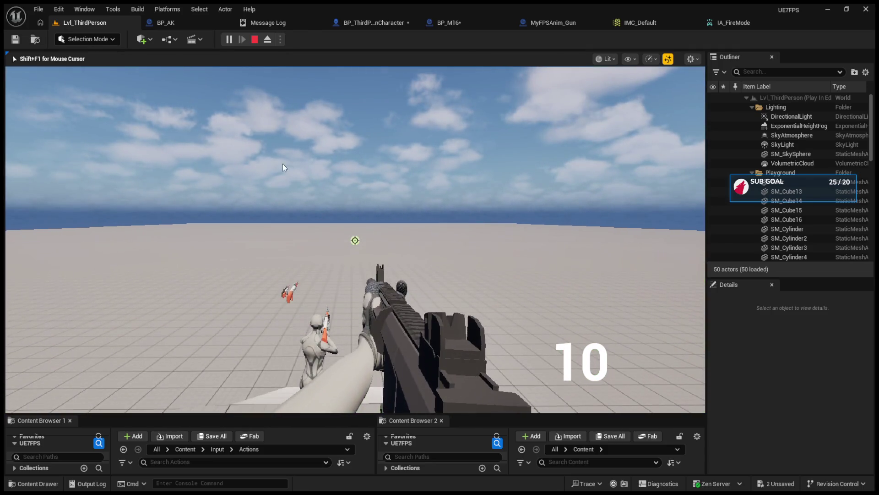
pyautogui.press('Escape')
pyautogui.click(733, 23)
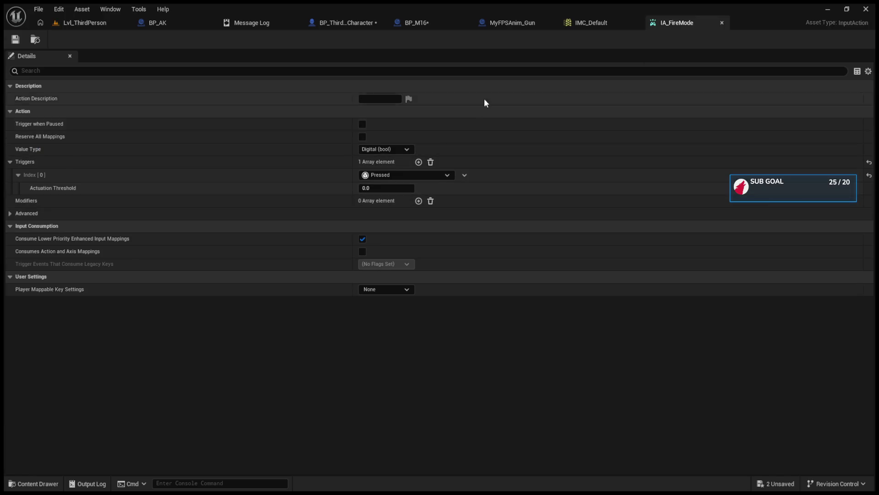
# Rebind IA_FireMode's keyboard key to 1 and save IMC_Default
pyautogui.click(590, 23)
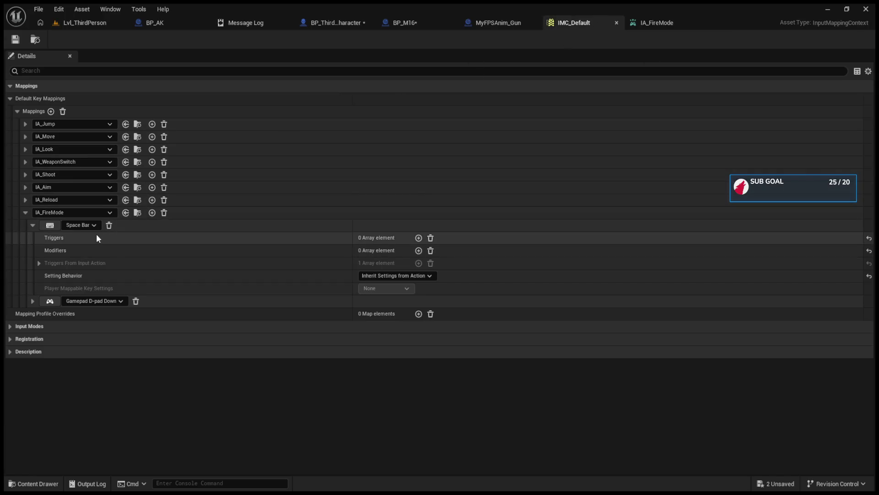
pyautogui.click(48, 225)
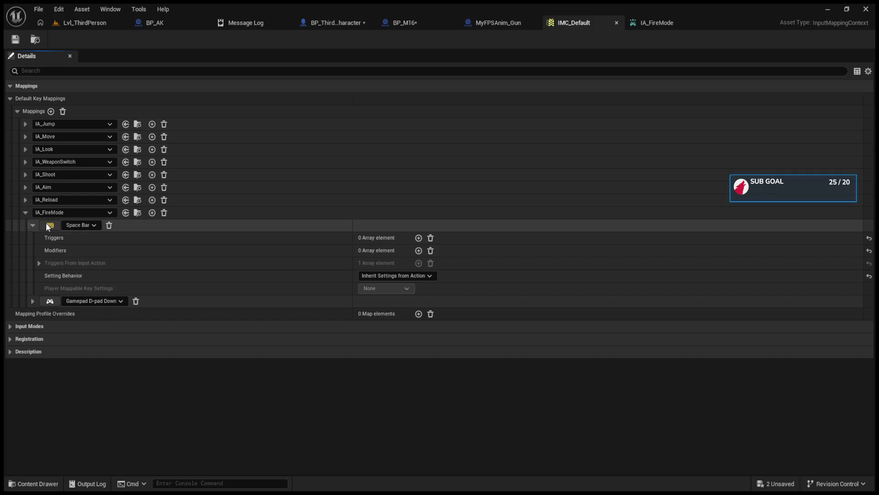
pyautogui.press('1')
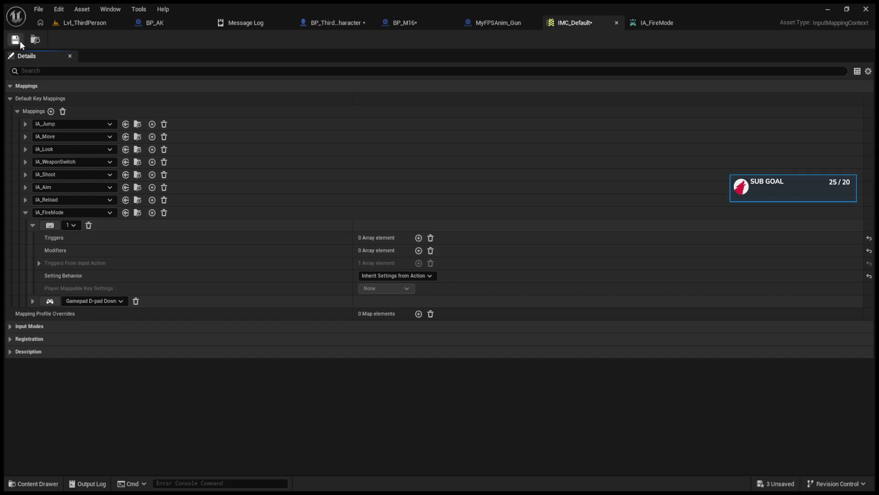
pyautogui.click(20, 40)
# Play-test: press 1 to change fire mode, then fire single shots until the magazine empties
pyautogui.click(80, 23)
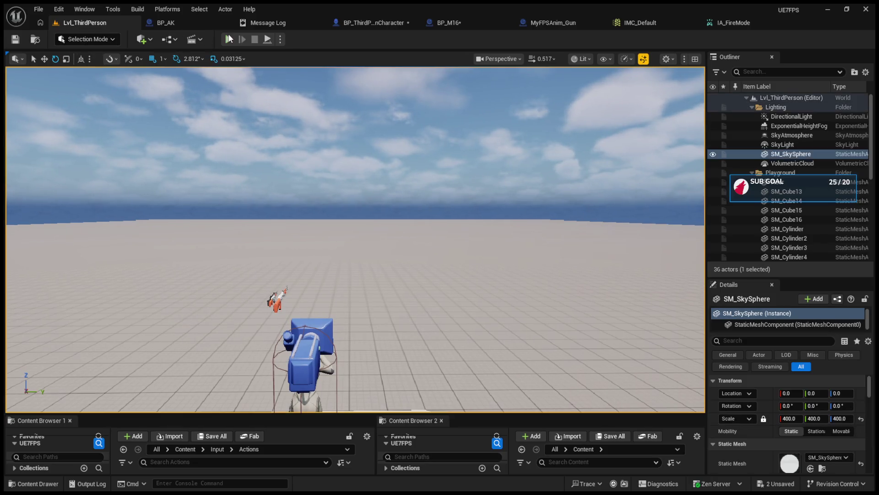
pyautogui.click(230, 39)
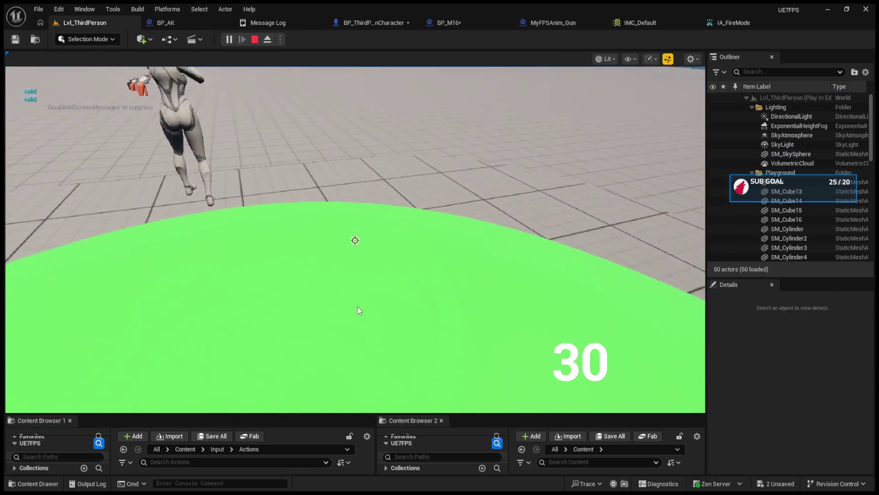
pyautogui.press('1')
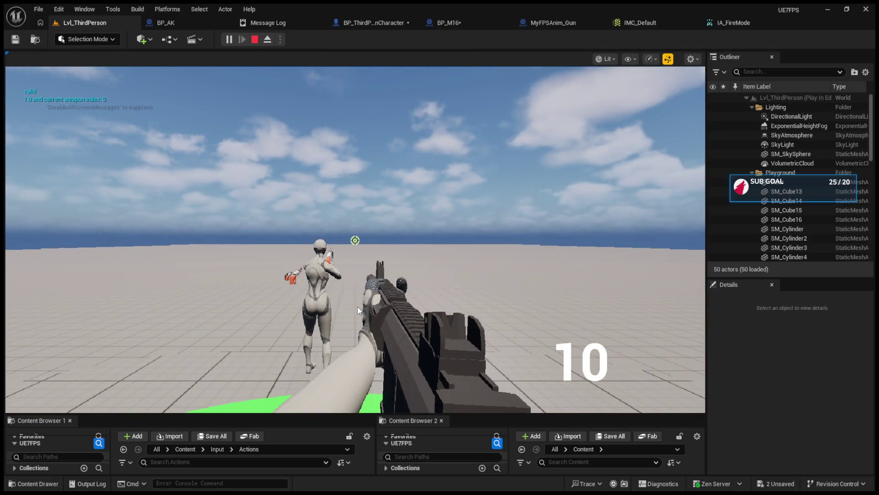
pyautogui.click(347, 181)
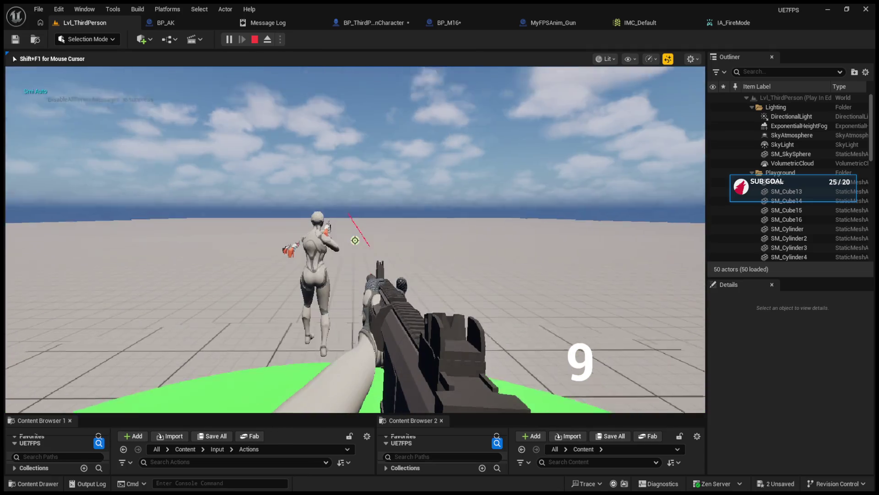
pyautogui.click(355, 240)
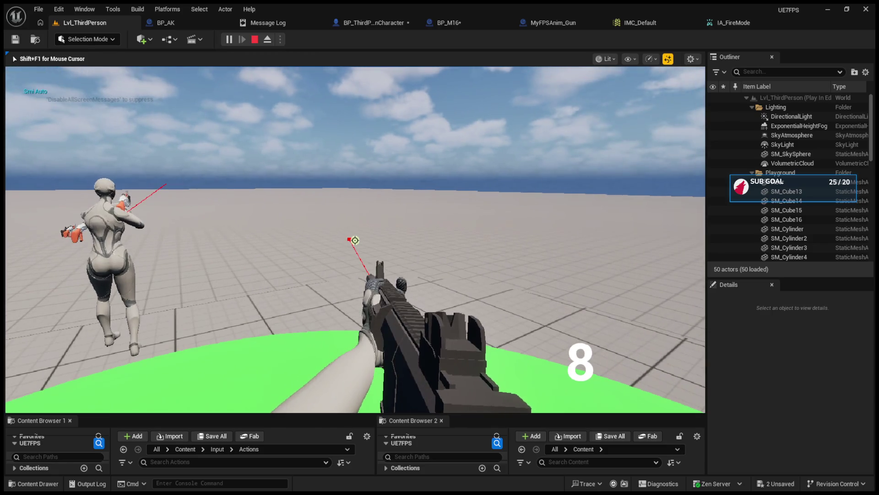
pyautogui.click(355, 240)
pyautogui.click(355, 240)
pyautogui.click(355, 240)
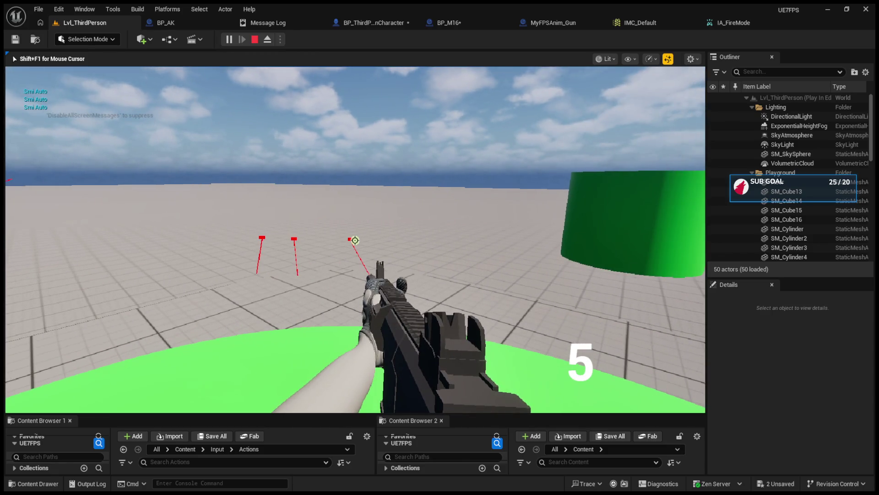
pyautogui.click(355, 240)
pyautogui.click(355, 240)
pyautogui.click(355, 240)
pyautogui.click(355, 240)
pyautogui.click(355, 240)
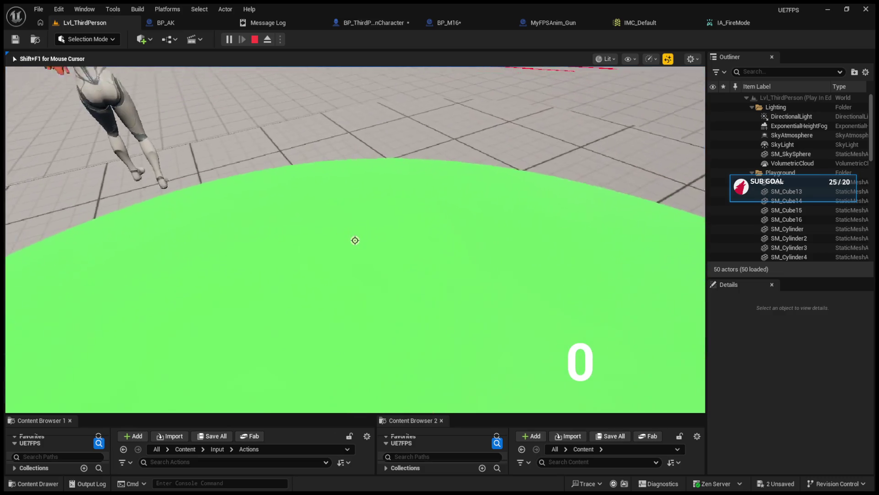
# Switch weapons with R and 1, fire the rifle once more, then stop playing
pyautogui.press('r')
pyautogui.press('1')
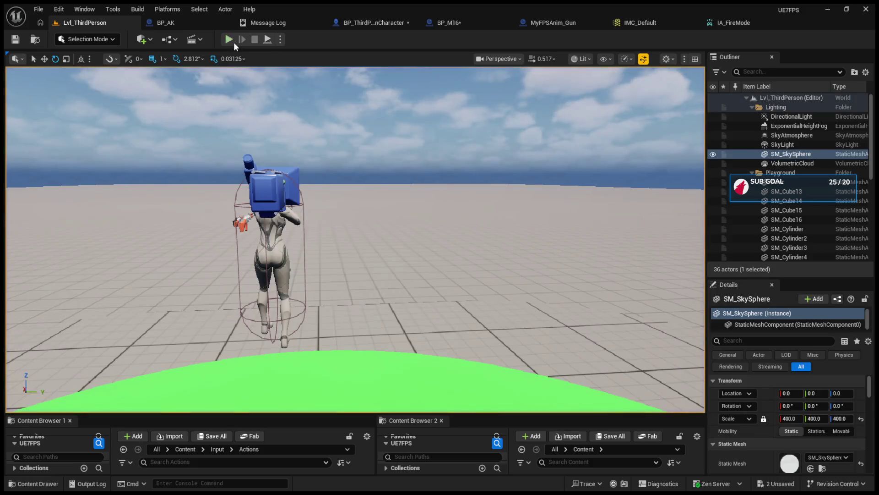
pyautogui.press('1')
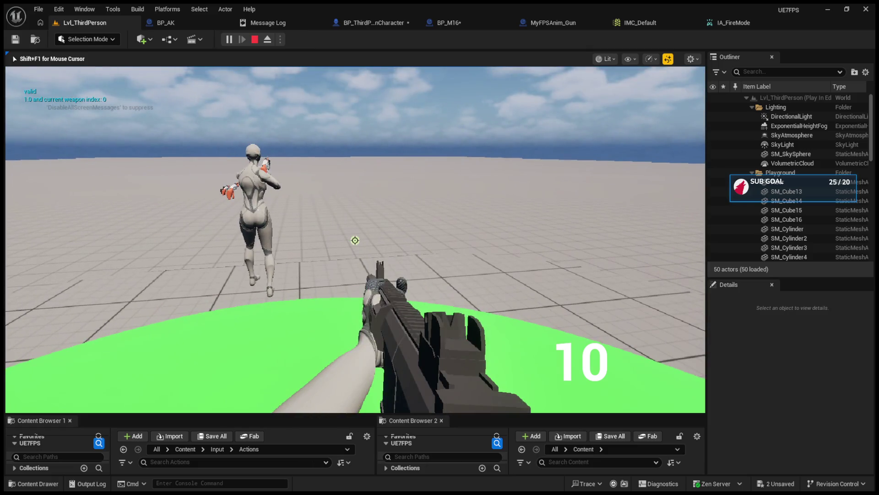
pyautogui.click(355, 240)
pyautogui.press('Escape')
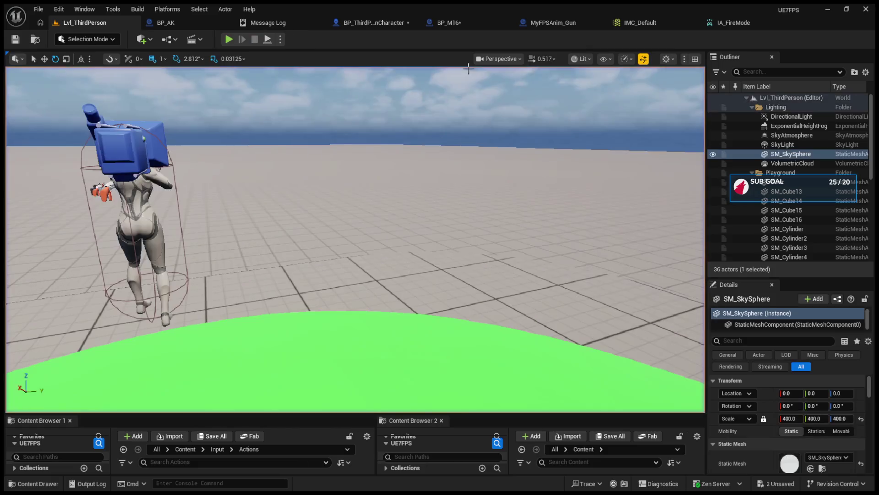
# In BP_M16's EventGraph, select the Switch on FireModeENUM node and shift Shoot Line and Print String slightly down
pyautogui.click(456, 24)
pyautogui.scroll(4, 414, 169)
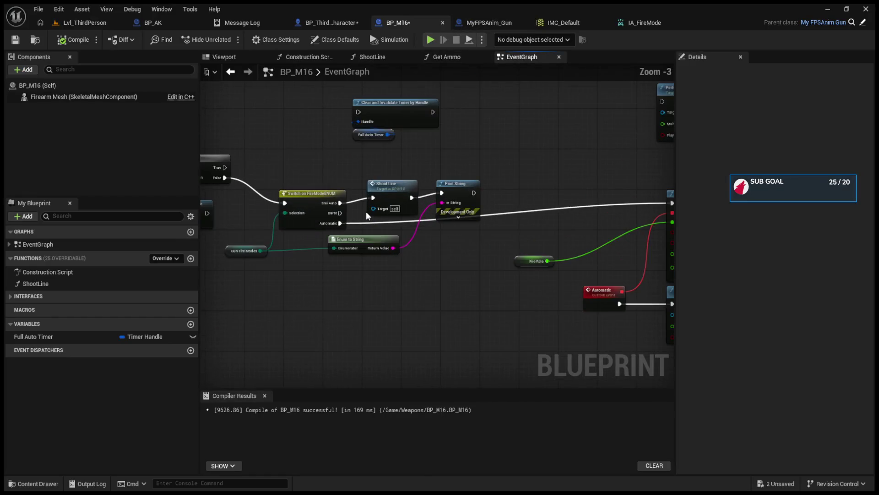
pyautogui.scroll(2, 366, 211)
pyautogui.moveTo(333, 147)
pyautogui.mouseDown()
pyautogui.moveTo(357, 188)
pyautogui.moveTo(378, 203)
pyautogui.mouseUp()
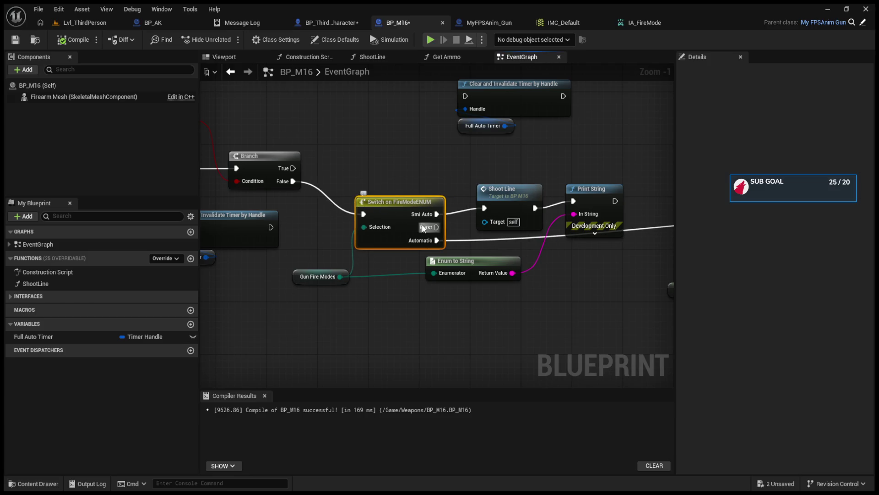
pyautogui.moveTo(423, 229)
pyautogui.mouseDown()
pyautogui.moveTo(574, 241)
pyautogui.moveTo(709, 238)
pyautogui.moveTo(381, 213)
pyautogui.mouseUp()
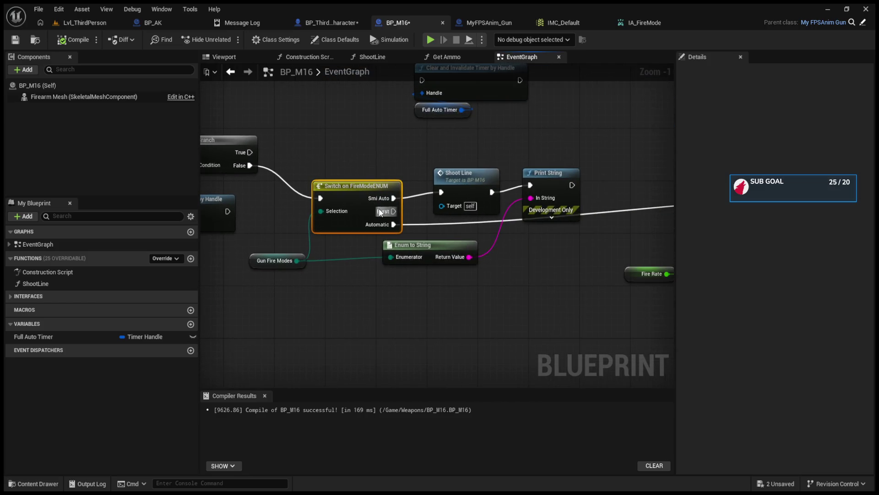
pyautogui.moveTo(459, 181); pyautogui.dragTo(459, 187)
pyautogui.moveTo(559, 183)
pyautogui.mouseDown()
pyautogui.moveTo(559, 205)
pyautogui.moveTo(667, 215)
pyautogui.moveTo(530, 220)
pyautogui.moveTo(548, 212)
pyautogui.moveTo(532, 239)
pyautogui.moveTo(563, 244)
pyautogui.mouseUp()
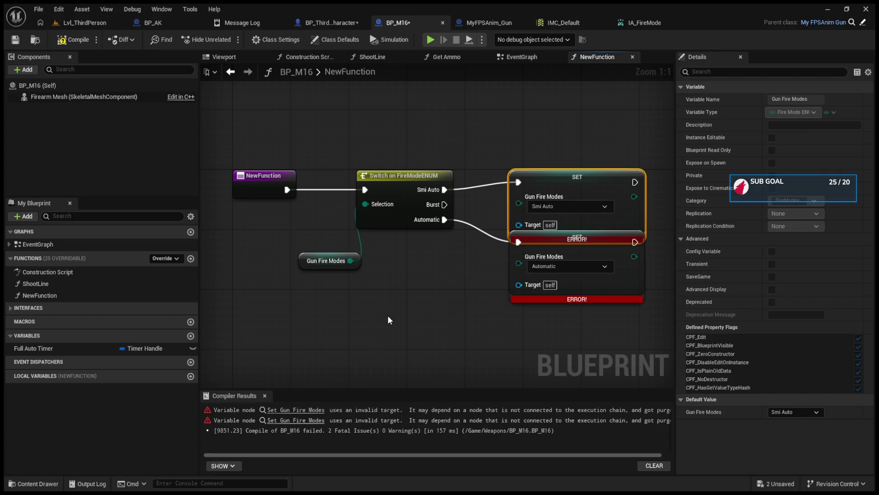
# Paste a fresh SET Gun Fire Modes node into NewFunction and delete the errored SET nodes
pyautogui.hotkey('ctrl', 'v')
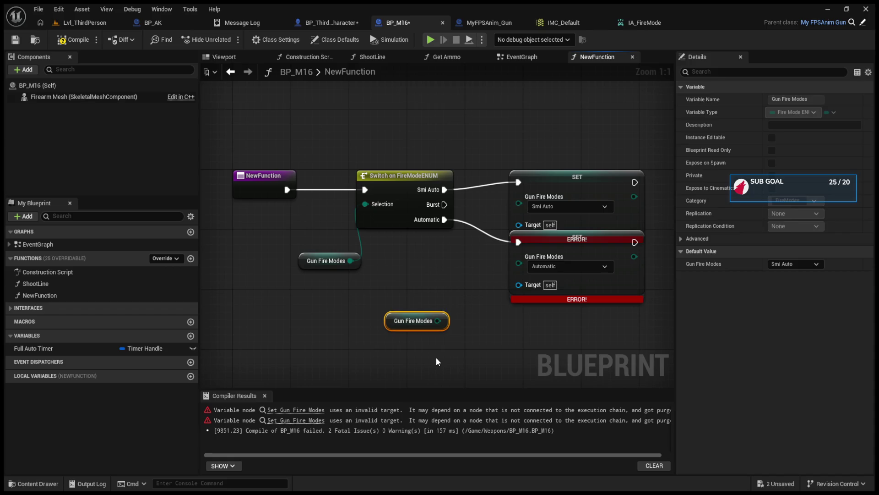
pyautogui.press('Delete')
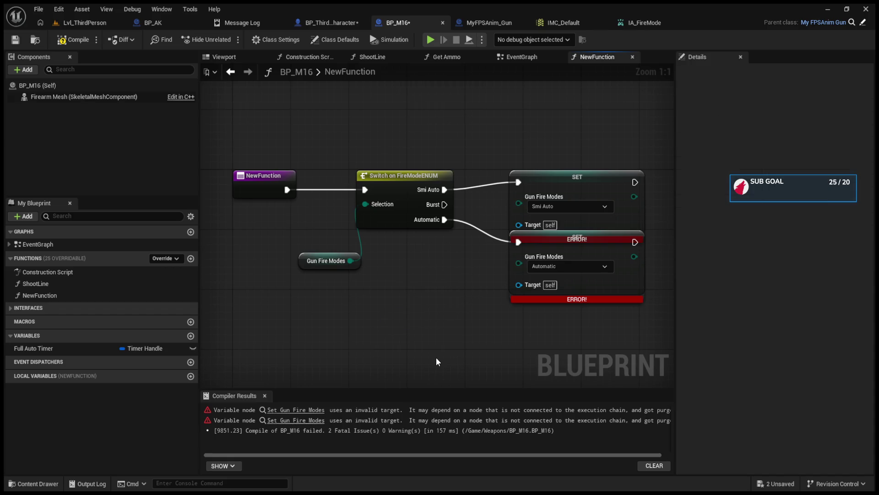
pyautogui.hotkey('ctrl', 'v')
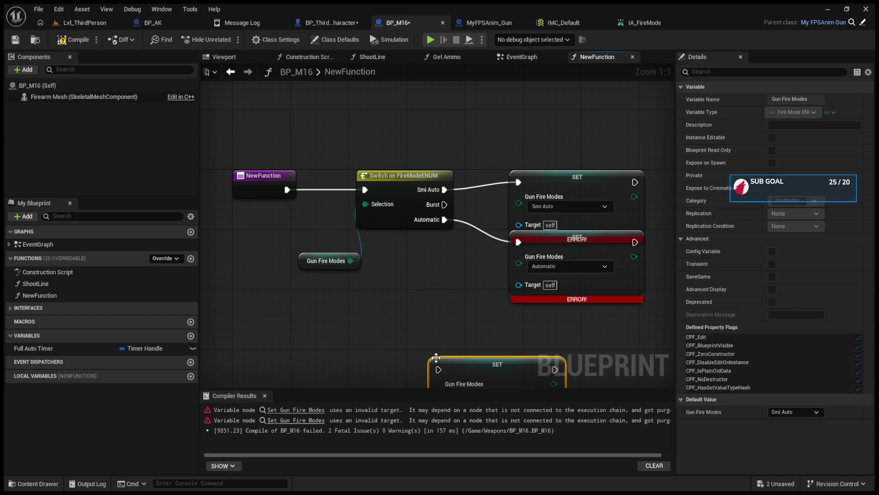
pyautogui.click(528, 207)
pyautogui.press('Delete')
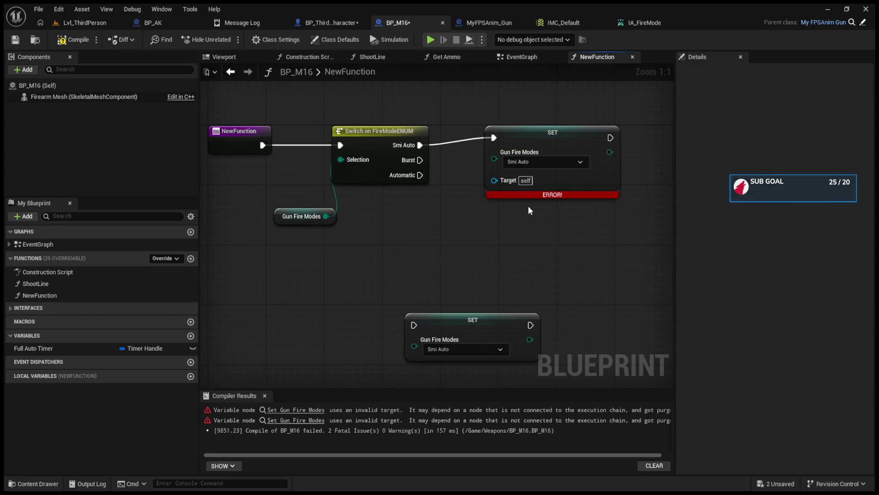
pyautogui.press('Delete')
# Duplicate the SET Gun Fire Modes node, wire Smi Auto and Automatic to each SET, and compile
pyautogui.click(500, 325)
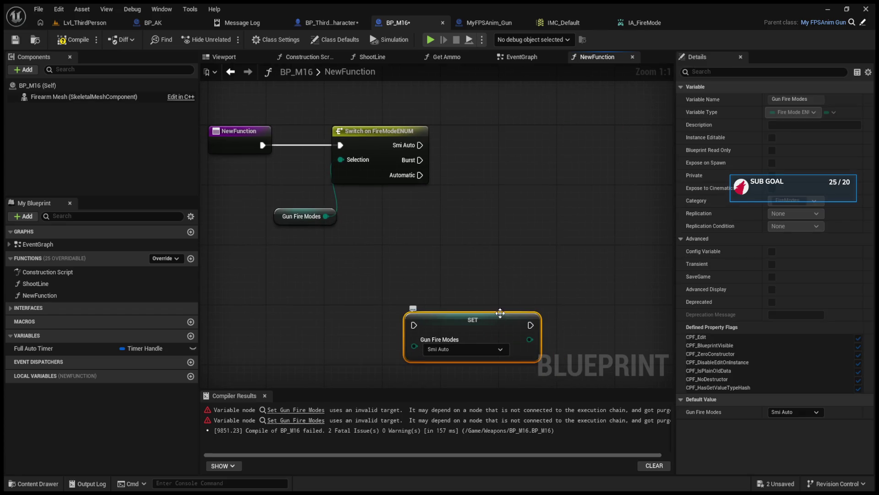
pyautogui.hotkey('ctrl', 'c')
pyautogui.hotkey('ctrl', 'v')
pyautogui.moveTo(540, 193); pyautogui.dragTo(515, 148)
pyautogui.moveTo(420, 145); pyautogui.dragTo(487, 160)
pyautogui.moveTo(545, 155); pyautogui.dragTo(560, 110)
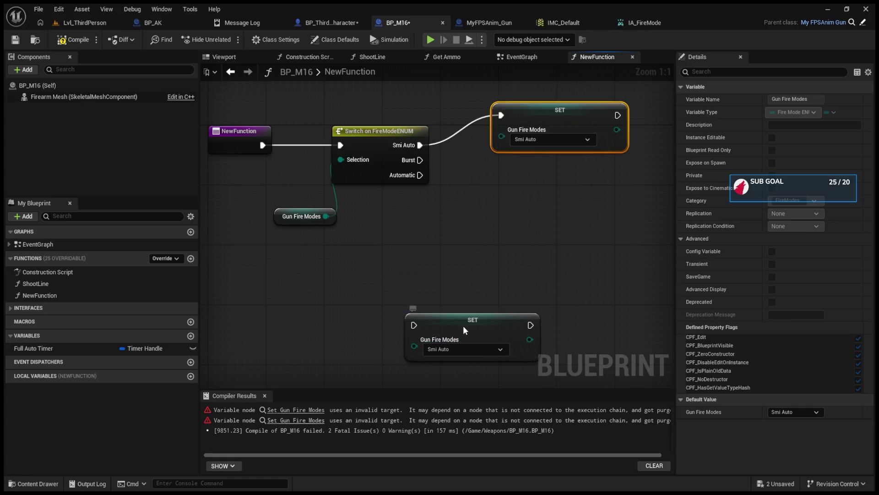
pyautogui.moveTo(463, 326); pyautogui.dragTo(512, 212)
pyautogui.moveTo(420, 175); pyautogui.dragTo(471, 216)
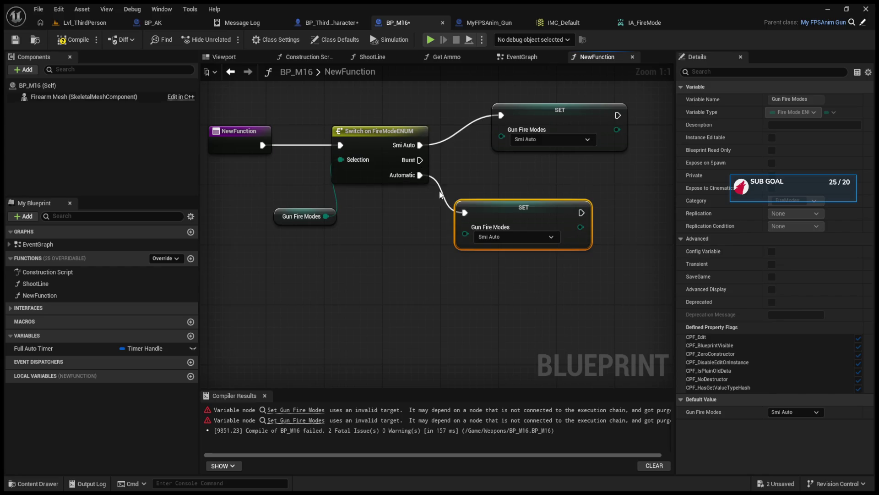
pyautogui.click(71, 40)
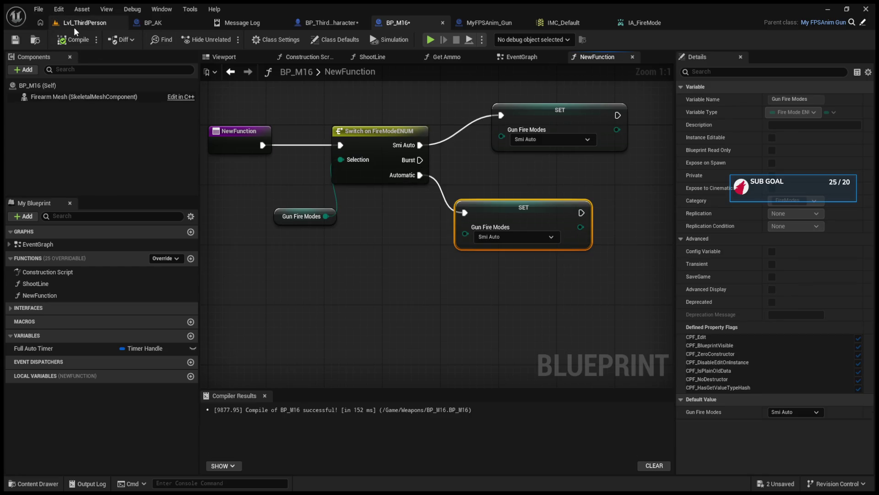
# In BP_ThirdPersonCharacter's EventGraph, delete the Switch, both SET nodes and the Gun Fire Modes getter
pyautogui.click(325, 24)
pyautogui.moveTo(353, 174)
pyautogui.mouseDown()
pyautogui.moveTo(566, 297)
pyautogui.moveTo(672, 326)
pyautogui.mouseUp()
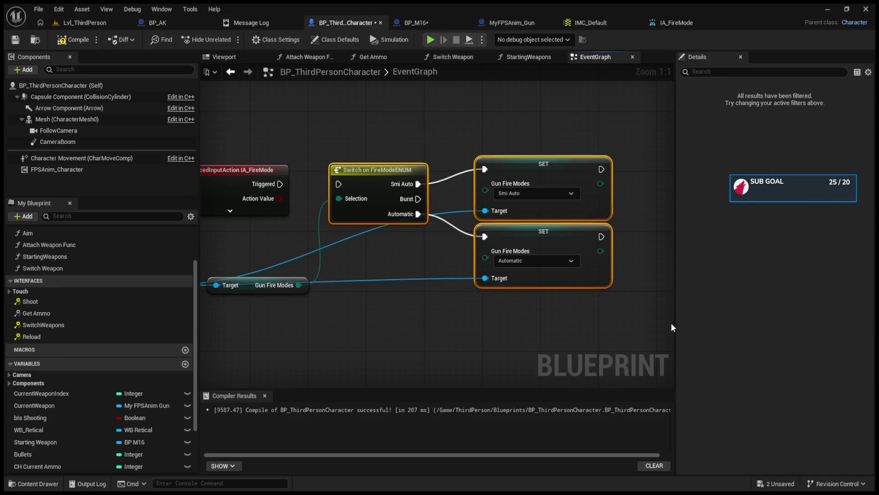
pyautogui.press('Delete')
pyautogui.moveTo(378, 364); pyautogui.dragTo(406, 325)
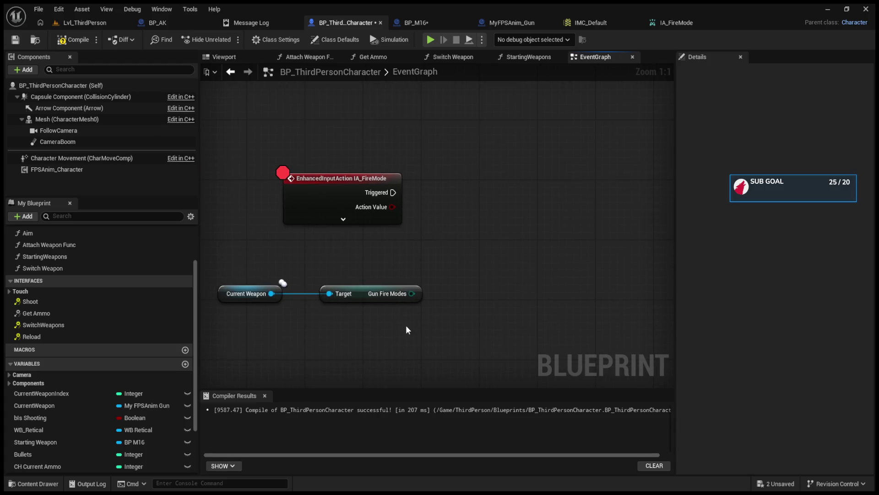
pyautogui.click(362, 290)
pyautogui.press('Delete')
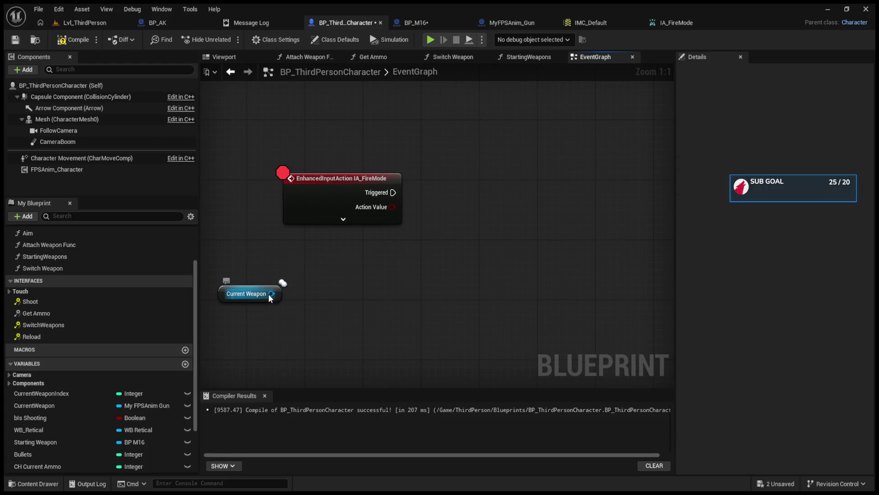
# Pull a new wire from Current Weapon, glancing at BP_M16's NewFunction graph
pyautogui.moveTo(271, 294); pyautogui.dragTo(473, 223)
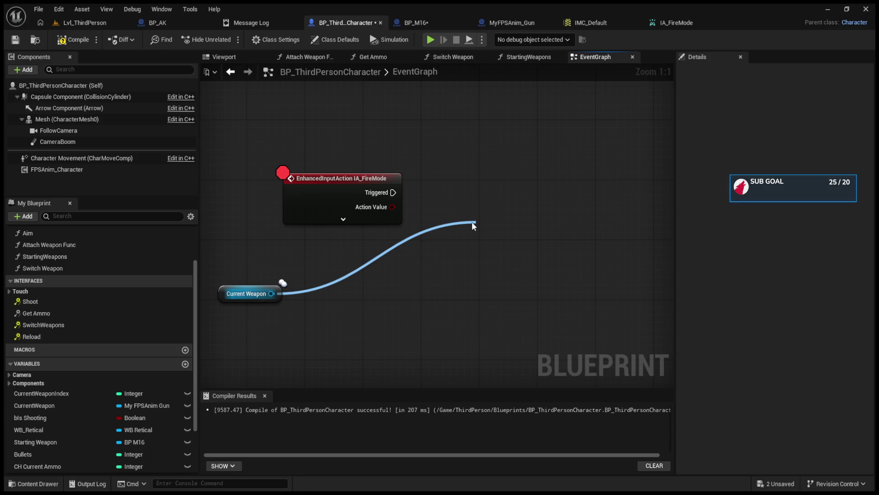
pyautogui.click(419, 18)
pyautogui.moveTo(419, 17)
pyautogui.mouseDown()
pyautogui.moveTo(330, 21)
pyautogui.moveTo(272, 298)
pyautogui.moveTo(415, 267)
pyautogui.mouseUp()
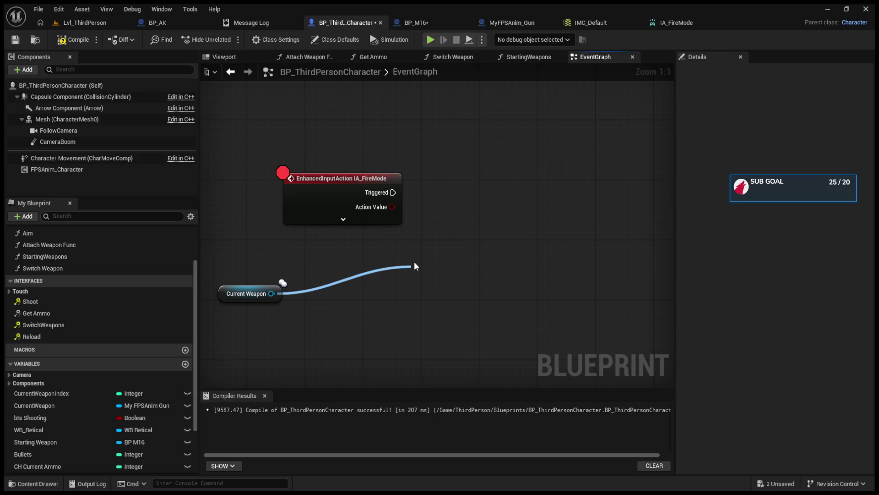
# Move Current Weapon under the IA_FireMode event and rename BP_M16's NewFunction to Nerf
pyautogui.press('Escape')
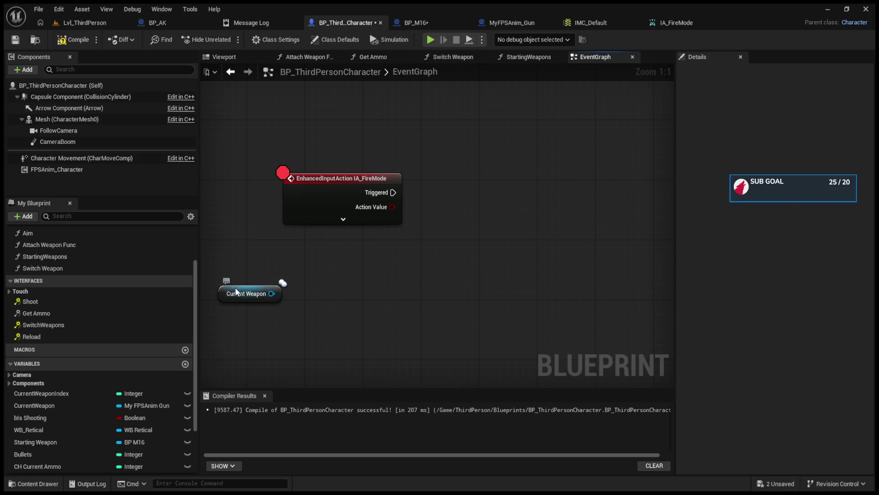
pyautogui.moveTo(236, 291)
pyautogui.mouseDown()
pyautogui.moveTo(316, 238)
pyautogui.moveTo(444, 229)
pyautogui.mouseUp()
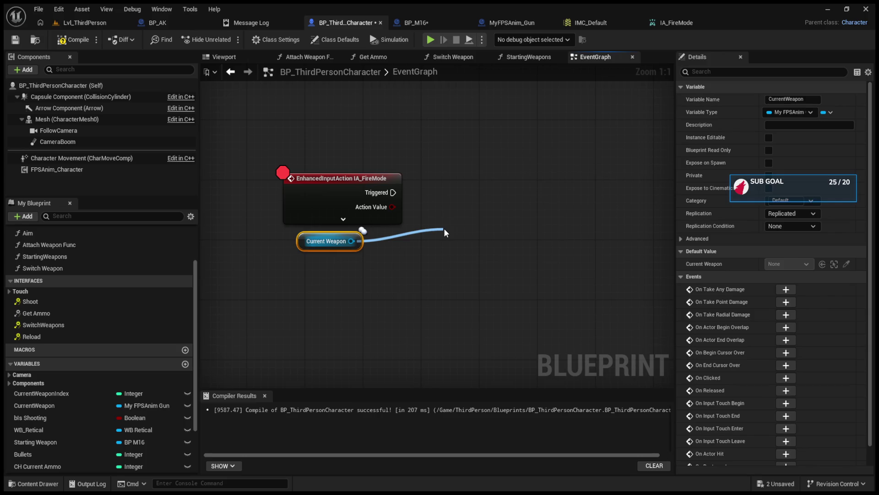
pyautogui.click(405, 21)
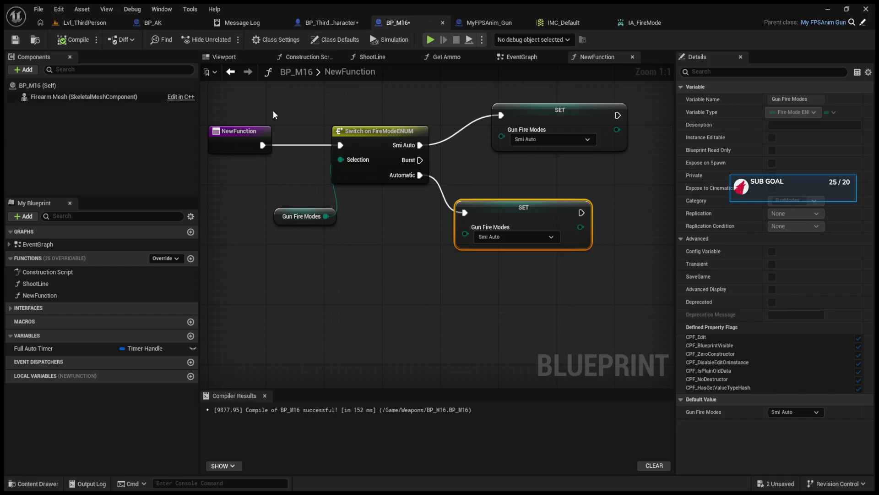
pyautogui.click(117, 296)
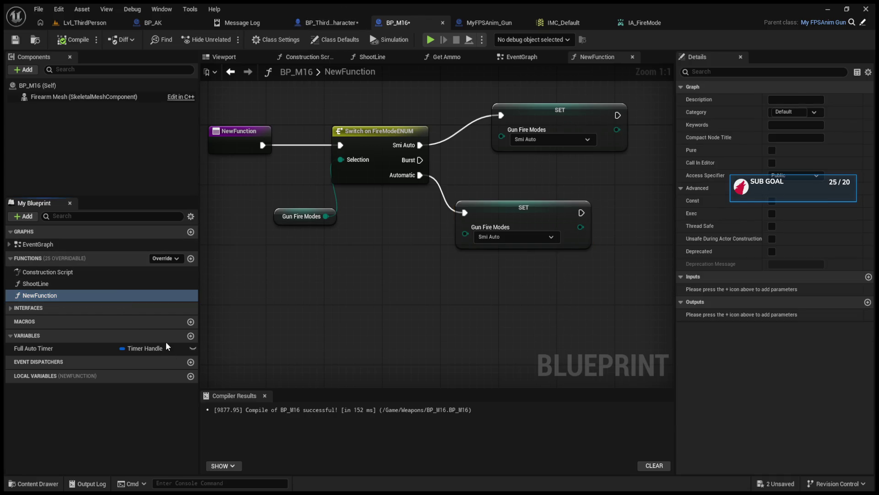
pyautogui.press('F2')
pyautogui.press('BackSpace')
pyautogui.write('Ne')
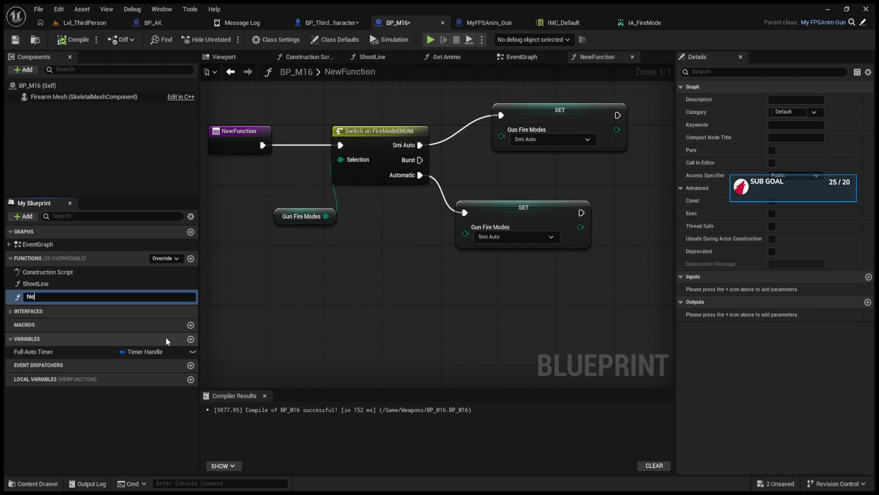
pyautogui.write('wF')
pyautogui.press('Return')
# Drag and abandon a Current Weapon wire in the character graph, then reconfirm the Nerf name
pyautogui.click(320, 22)
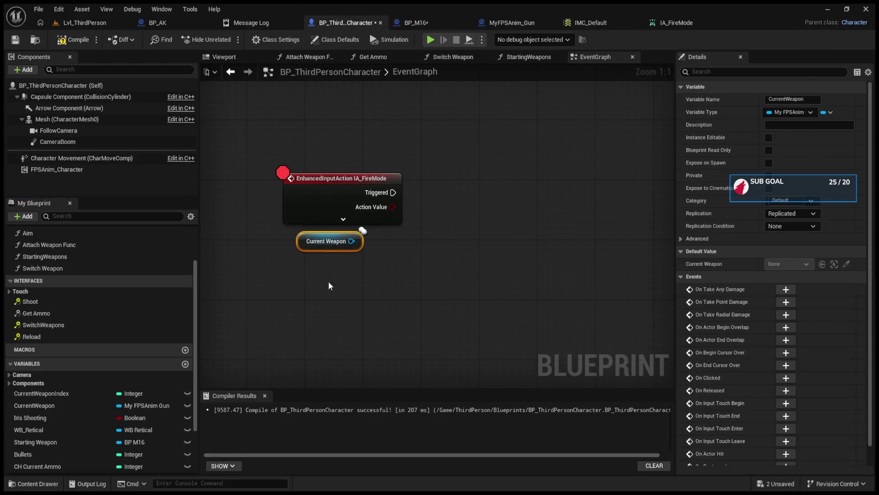
pyautogui.moveTo(352, 241); pyautogui.dragTo(428, 252)
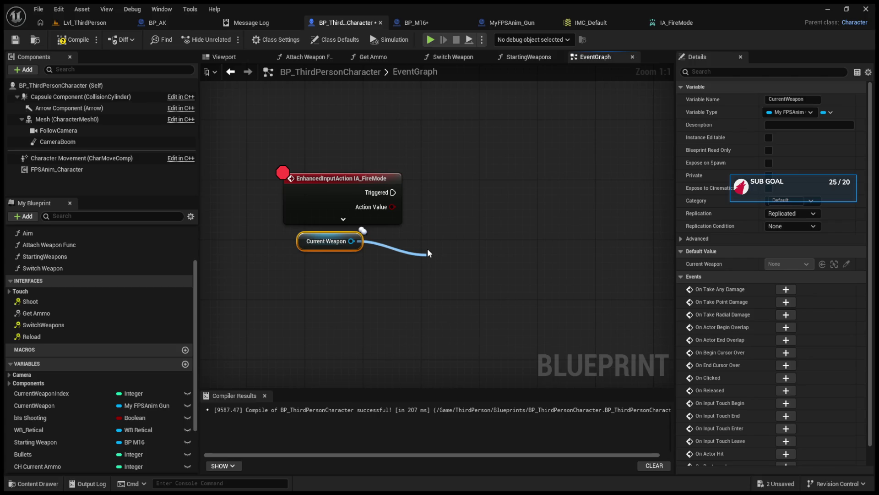
pyautogui.moveTo(428, 253); pyautogui.dragTo(475, 59)
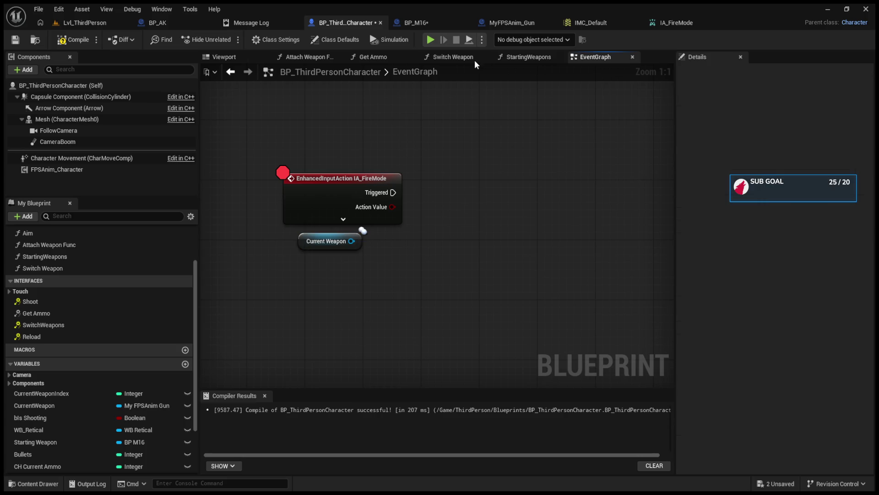
pyautogui.click(437, 19)
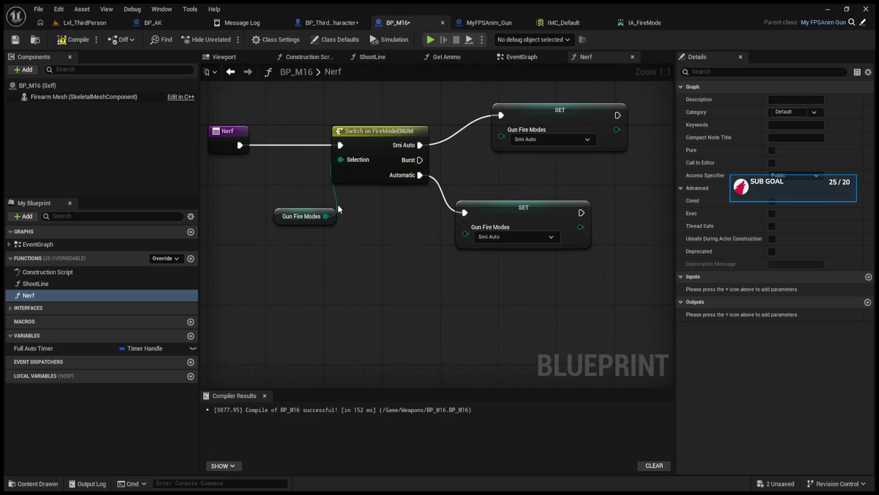
pyautogui.click(75, 295)
pyautogui.press('Return')
# Delete the Nerf function and add a custom event named FireMode
pyautogui.press('Delete')
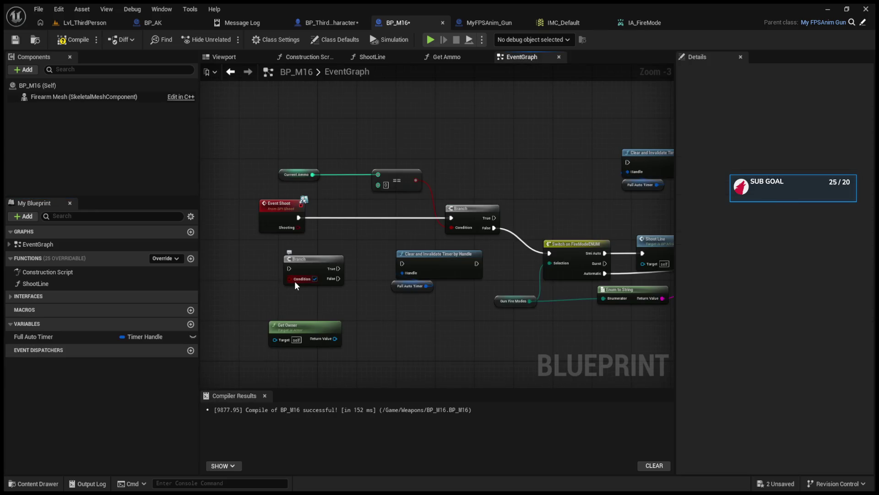
pyautogui.moveTo(295, 281)
pyautogui.mouseDown()
pyautogui.moveTo(337, 291)
pyautogui.moveTo(477, 251)
pyautogui.mouseUp()
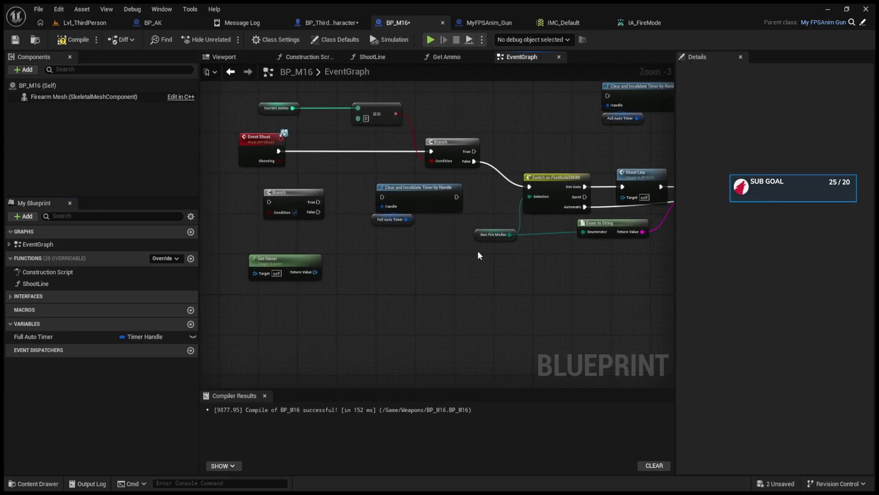
pyautogui.scroll(-4, 374, 310)
pyautogui.scroll(3, 420, 314)
pyautogui.moveTo(420, 314)
pyautogui.mouseDown()
pyautogui.moveTo(393, 294)
pyautogui.moveTo(381, 326)
pyautogui.mouseUp()
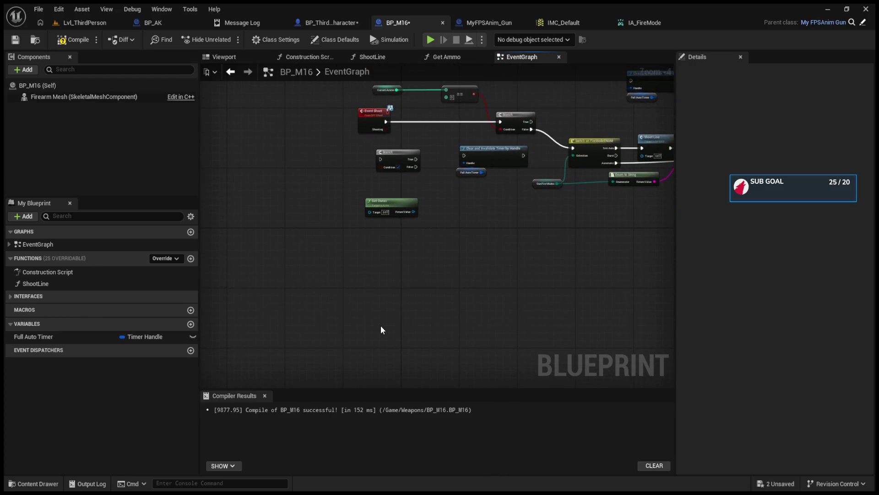
pyautogui.hotkey('ctrl', 'v')
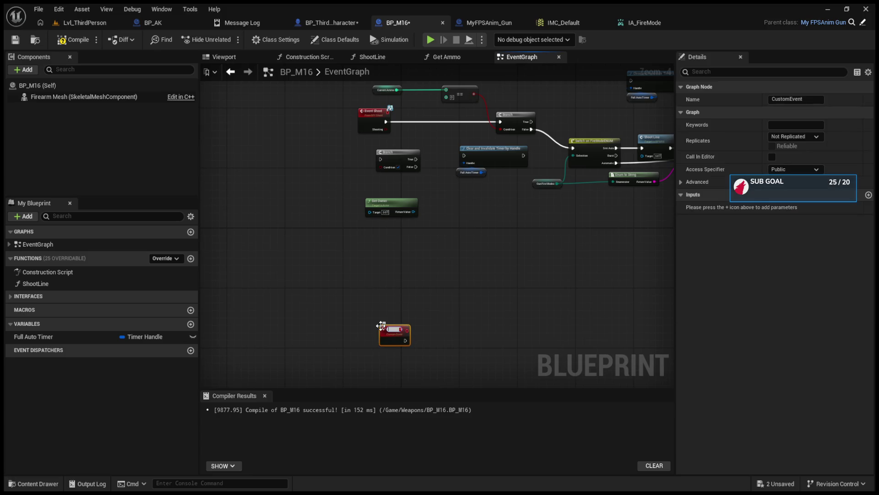
pyautogui.write('FireMode')
pyautogui.press('Return')
# Move the Switch on FireModeENUM node and Gun Fire Modes getter beside the FireMode event
pyautogui.click(597, 153)
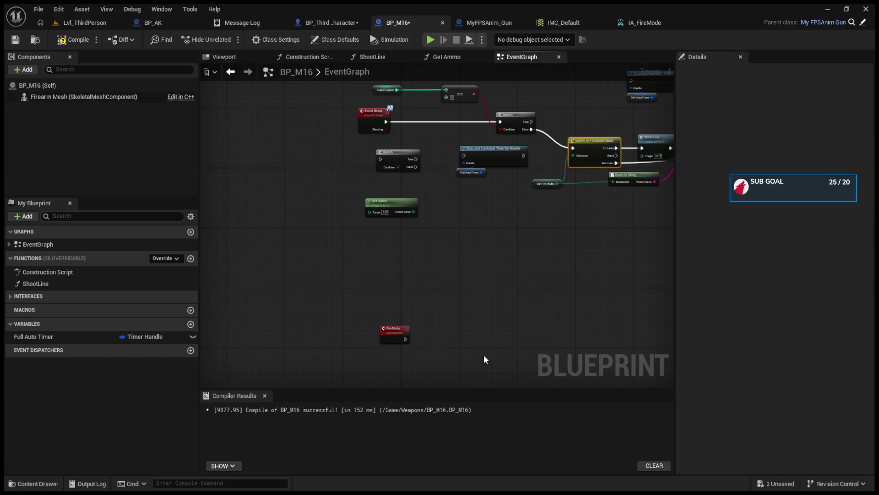
pyautogui.hotkey('ctrl', 'x')
pyautogui.scroll(3, 463, 191)
pyautogui.hotkey('ctrl', 'v')
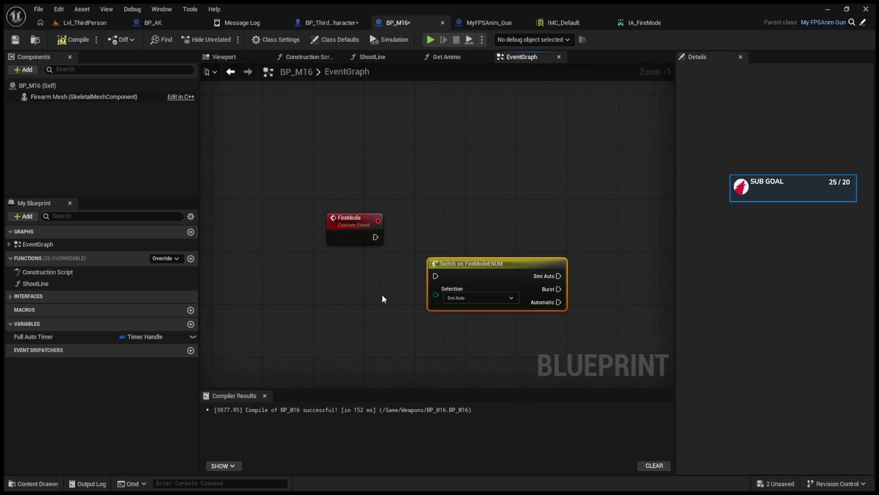
pyautogui.click(458, 114)
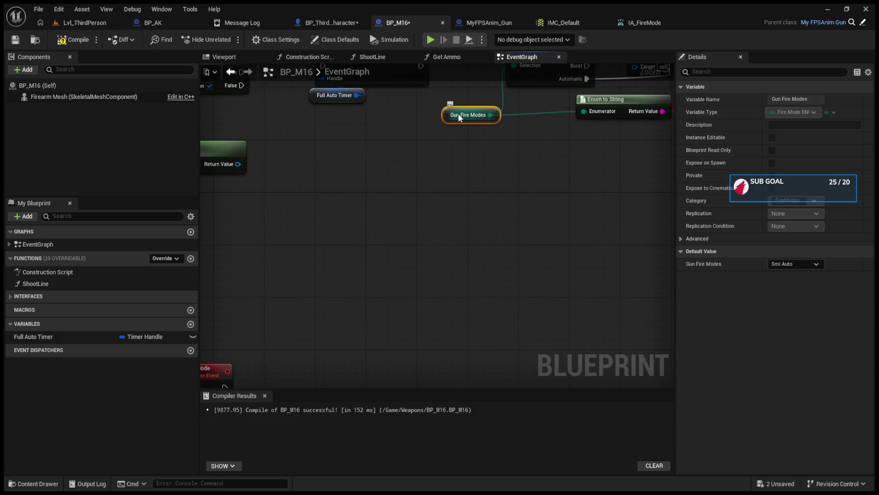
pyautogui.hotkey('ctrl', 'x')
pyautogui.hotkey('ctrl', 'v')
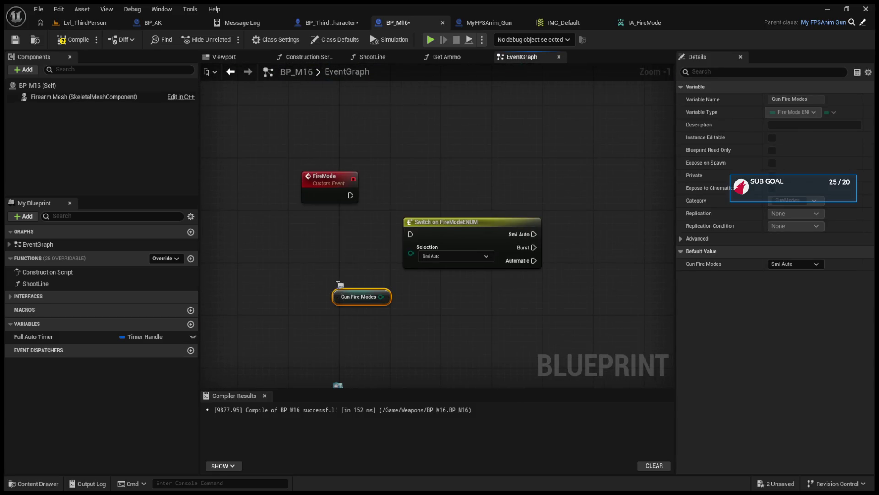
pyautogui.click(302, 209)
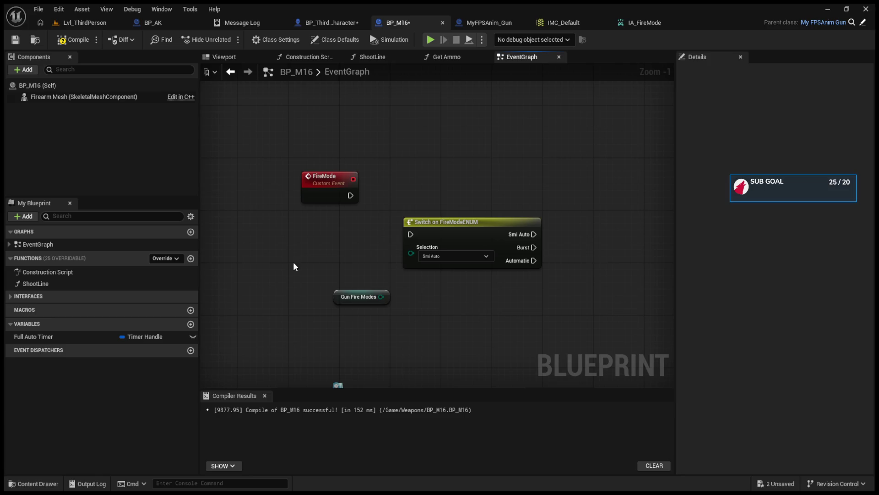
pyautogui.hotkey('ctrl', 'v')
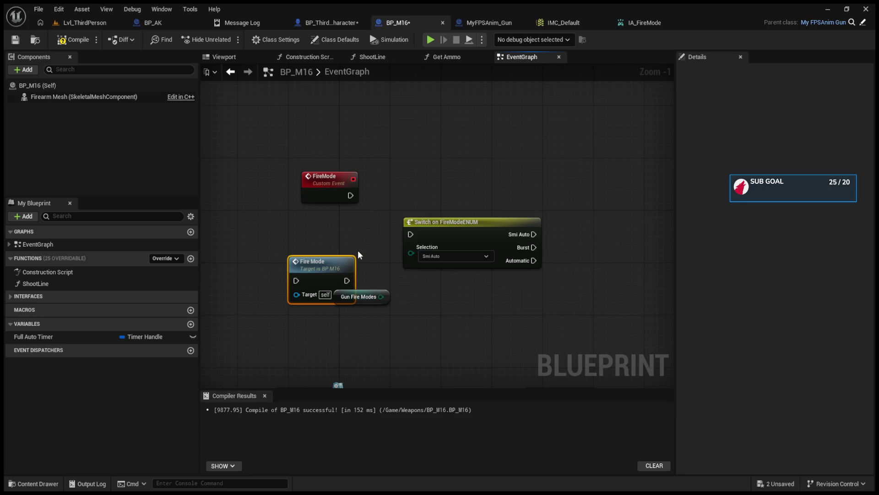
pyautogui.press('Delete')
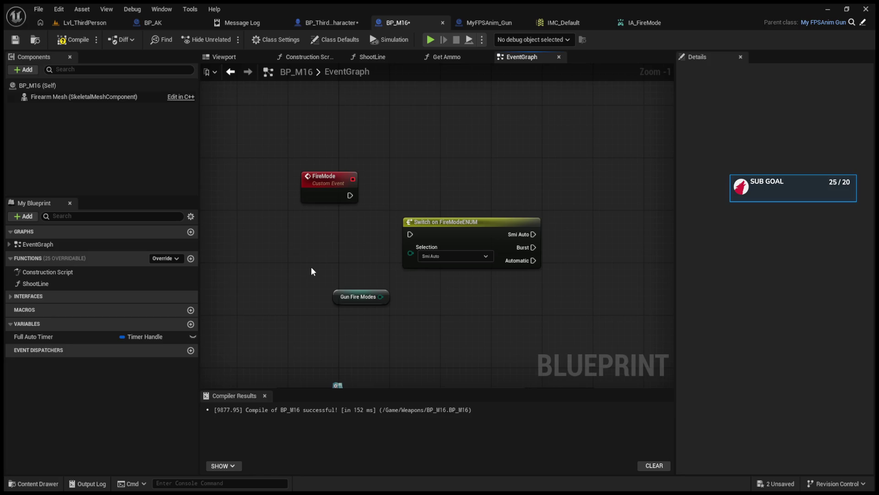
# Place two SET Gun Fire Modes nodes, wired from the Automatic and Smi Auto cases
pyautogui.hotkey('ctrl', 'z')
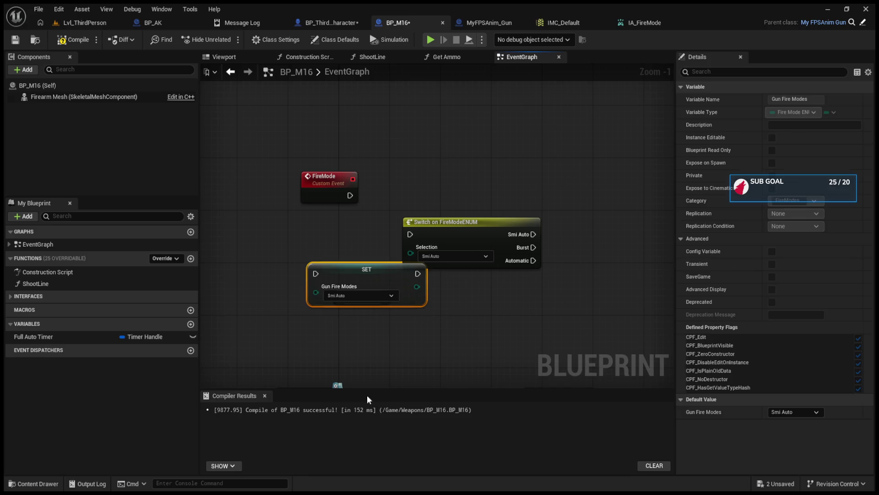
pyautogui.moveTo(352, 269)
pyautogui.mouseDown()
pyautogui.moveTo(639, 216)
pyautogui.moveTo(581, 242)
pyautogui.mouseUp()
pyautogui.moveTo(495, 260); pyautogui.dragTo(564, 241)
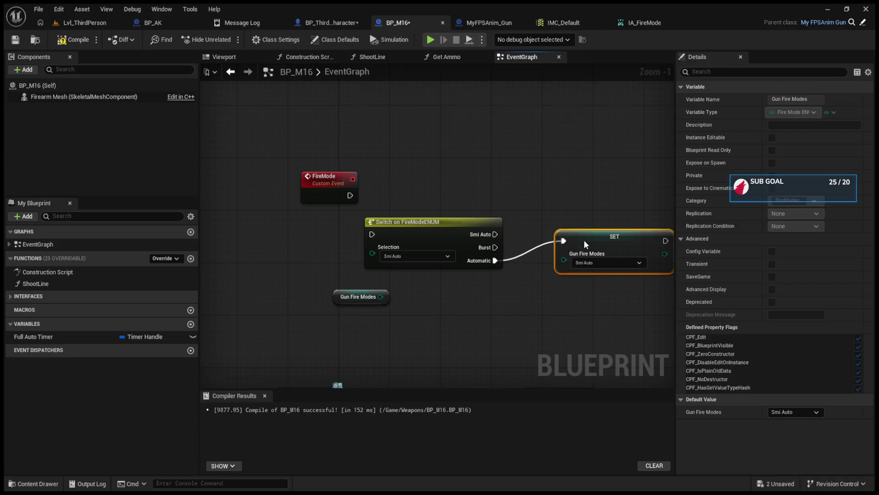
pyautogui.hotkey('ctrl', 'c')
pyautogui.hotkey('ctrl', 'v')
pyautogui.moveTo(495, 234); pyautogui.dragTo(587, 168)
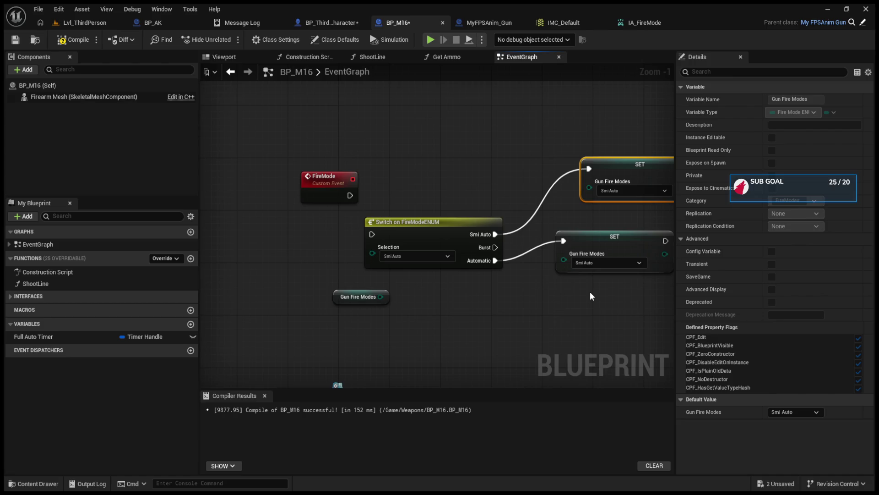
# Connect the FireMode event to the switch and feed Gun Fire Modes into its Selection
pyautogui.moveTo(351, 196)
pyautogui.mouseDown()
pyautogui.moveTo(372, 234)
pyautogui.moveTo(410, 208)
pyautogui.mouseUp()
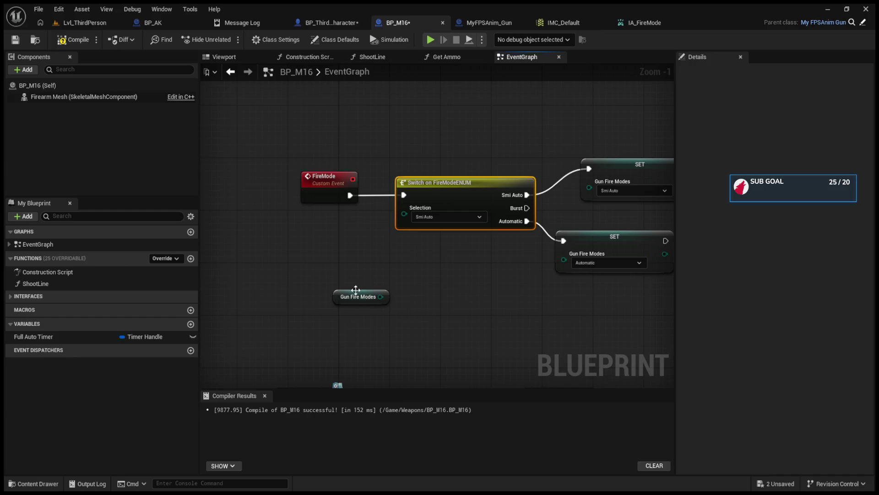
pyautogui.moveTo(380, 297)
pyautogui.mouseDown()
pyautogui.moveTo(358, 283)
pyautogui.moveTo(329, 244)
pyautogui.moveTo(404, 209)
pyautogui.mouseUp()
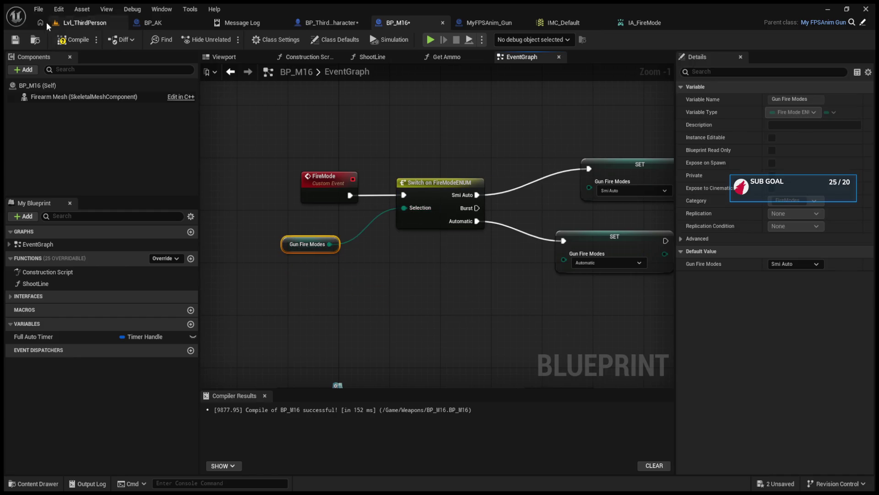
pyautogui.click(75, 40)
# Start a Current Weapon wire, then delete BP_M16's FireMode event and return to Lvl_ThirdPerson
pyautogui.click(333, 23)
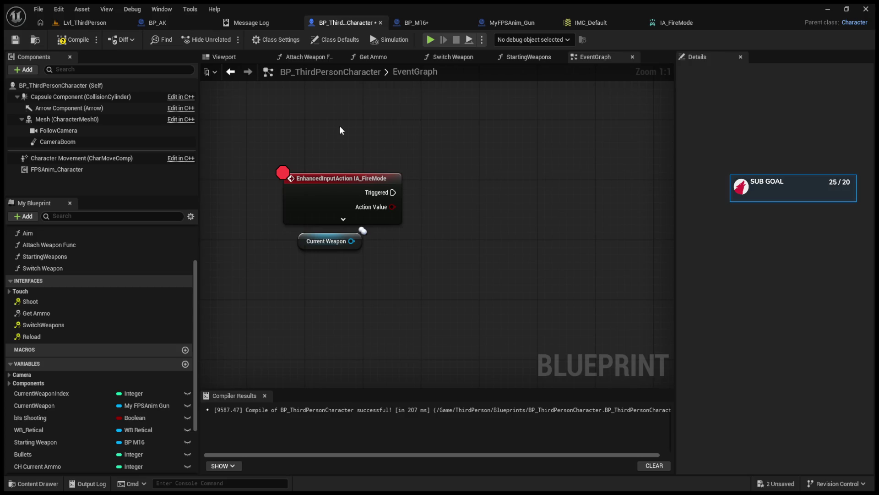
pyautogui.moveTo(352, 241); pyautogui.dragTo(421, 229)
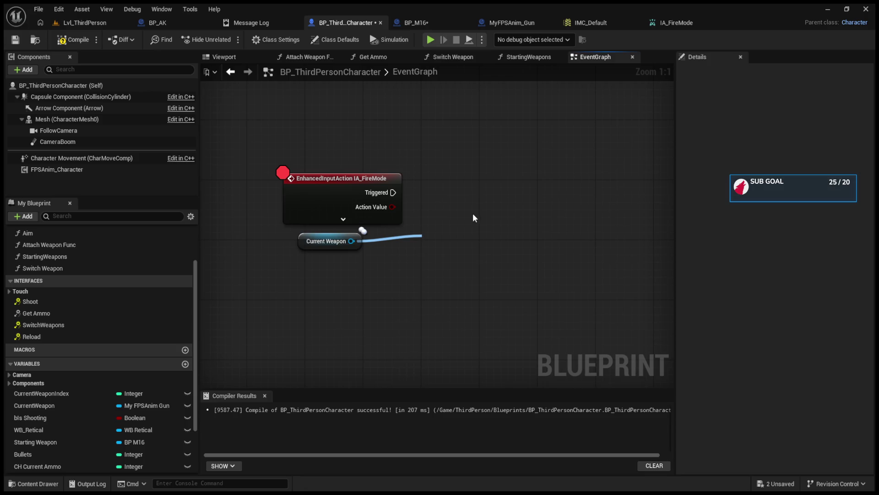
pyautogui.click(441, 24)
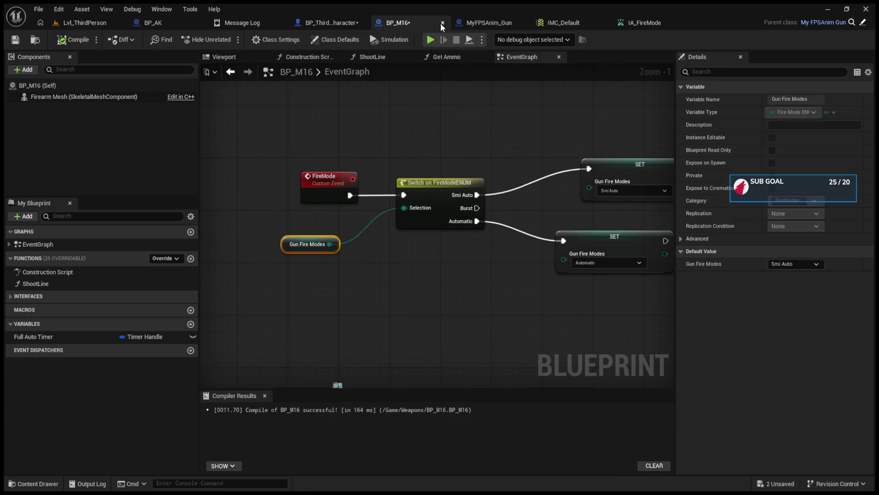
pyautogui.click(313, 197)
pyautogui.press('Delete')
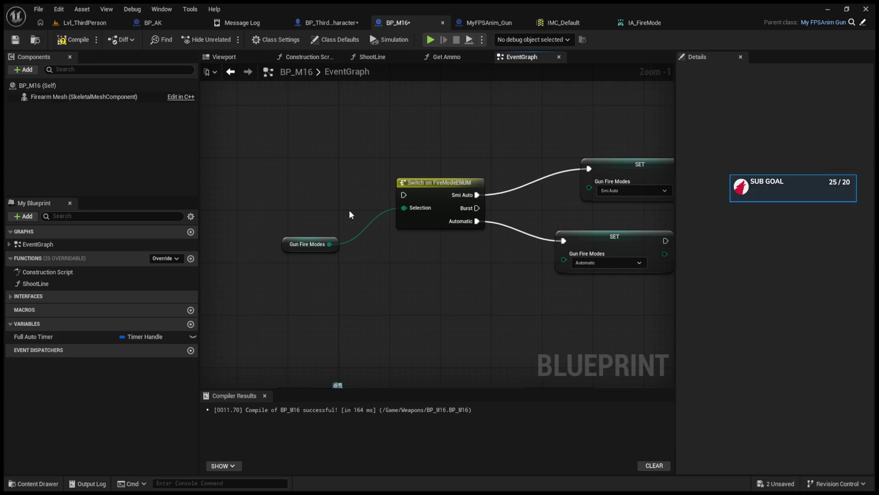
pyautogui.click(83, 22)
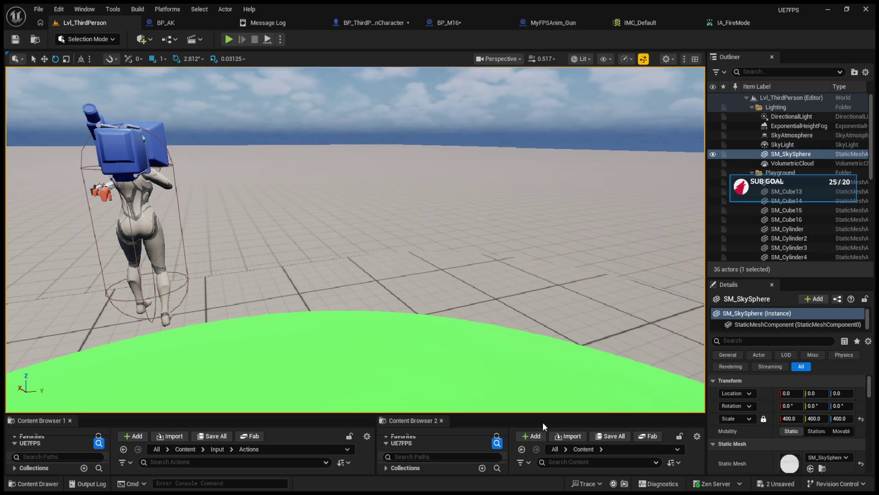
# Enlarge the Content Browser and name a new Blueprint Interface BPI_FireMode in Content/Interfaces
pyautogui.moveTo(534, 414); pyautogui.dragTo(535, 162)
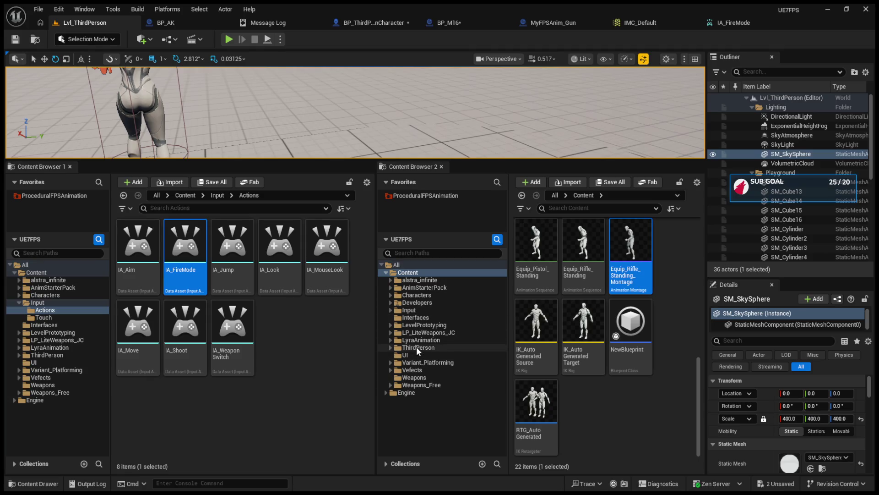
pyautogui.click(420, 318)
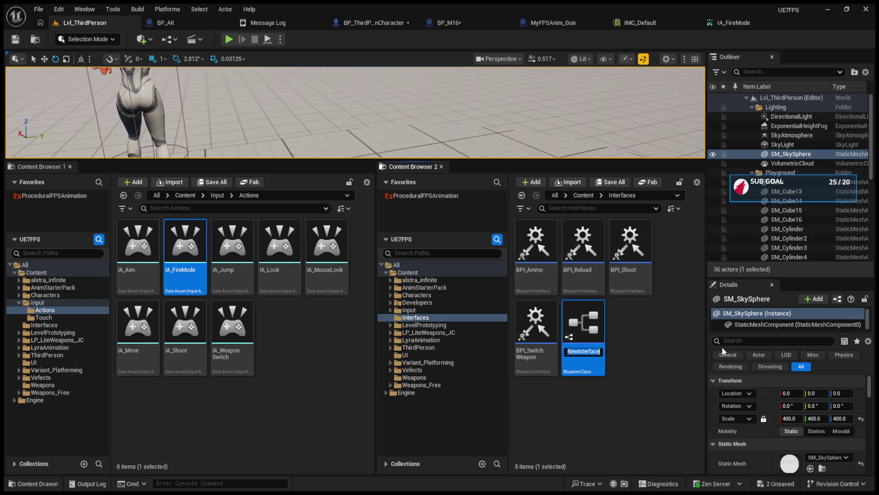
pyautogui.press('BackSpace')
pyautogui.write('BPI_')
pyautogui.press('BackSpace')
pyautogui.press('BackSpace')
pyautogui.write('L_')
pyautogui.write('FireMode')
pyautogui.press('Return')
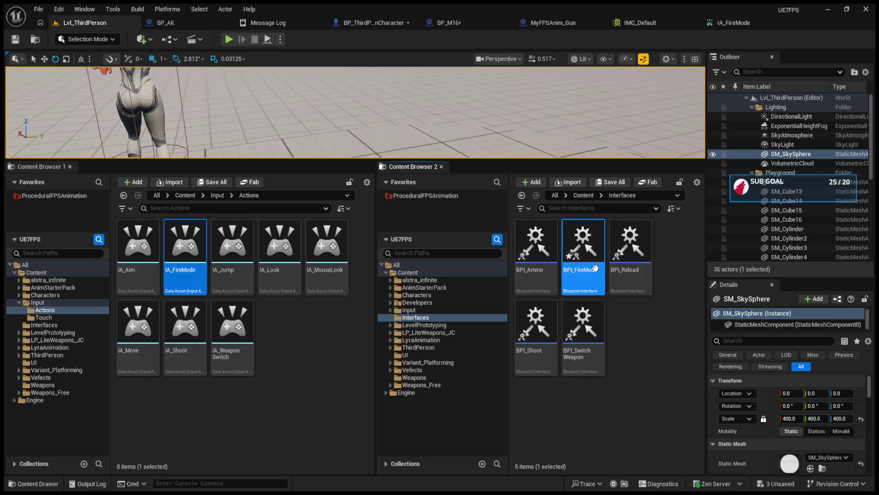
# In BPI_FireMode, rename the default function to FireMode and compile the interface
pyautogui.doubleClick(595, 269)
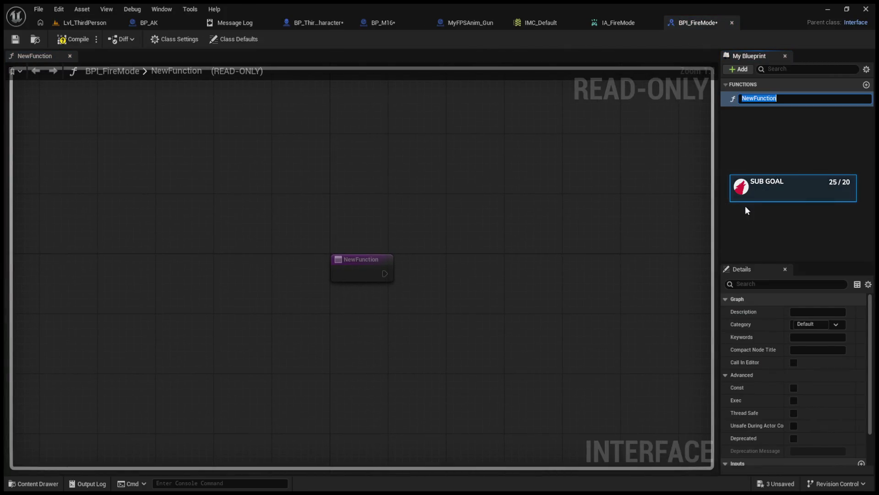
pyautogui.press('BackSpace')
pyautogui.write('FireMo')
pyautogui.write('de')
pyautogui.press('Return')
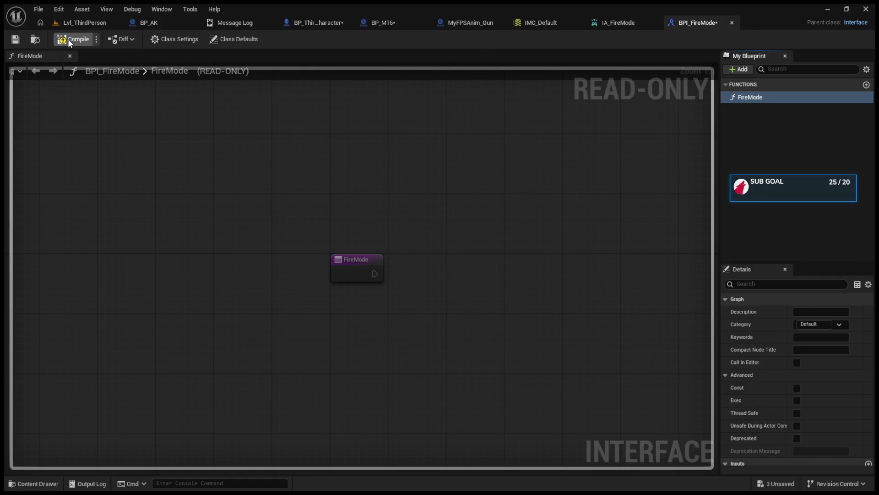
pyautogui.click(71, 39)
# Add BPI Fire Mode to BP_M16's implemented interfaces in Class Settings and compile
pyautogui.click(381, 22)
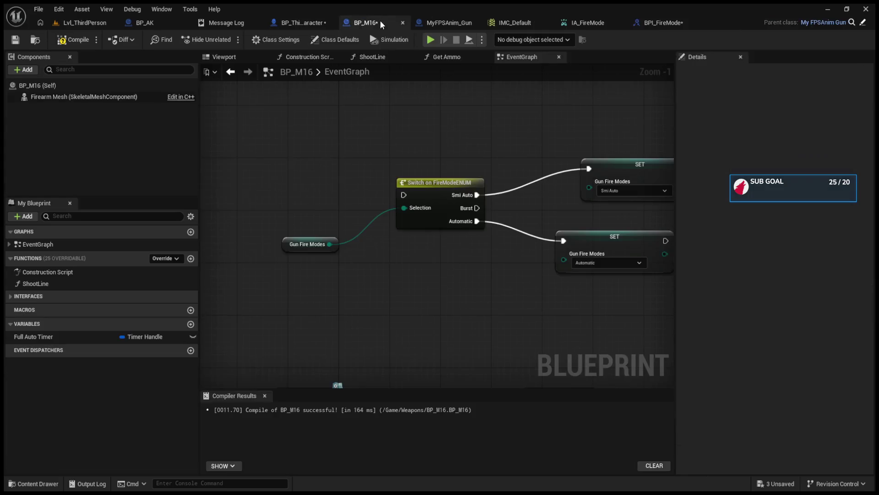
pyautogui.click(271, 44)
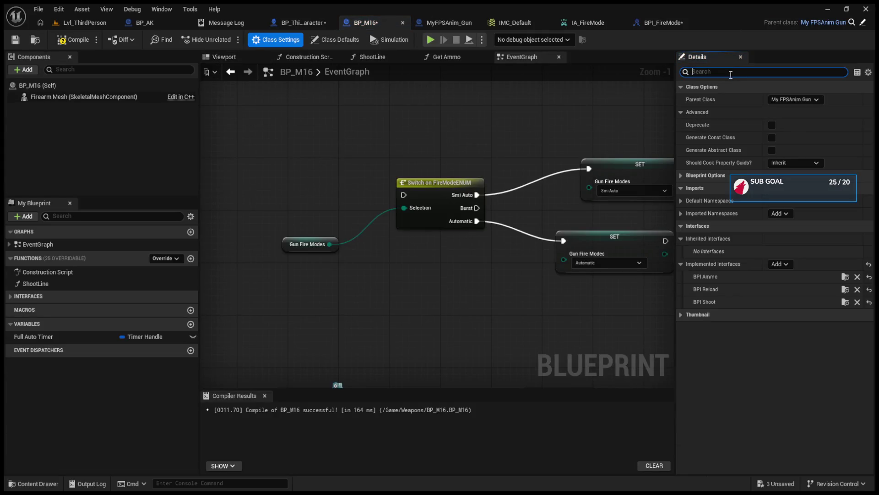
pyautogui.click(778, 263)
pyautogui.click(773, 293)
pyautogui.press('F7')
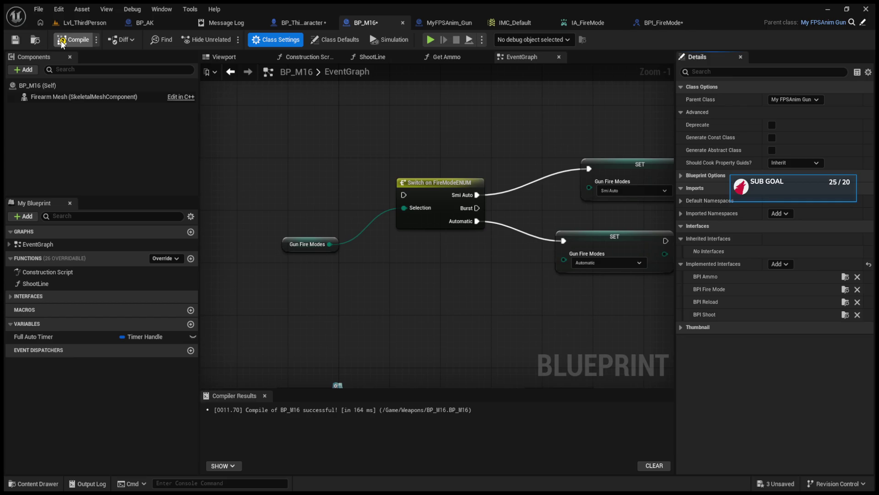
# Delete the old switch and SET nodes and place the interface Event FireMode in the graph
pyautogui.scroll(-3, 301, 189)
pyautogui.moveTo(285, 177); pyautogui.dragTo(512, 246)
pyautogui.press('Delete')
pyautogui.scroll(-3, 344, 252)
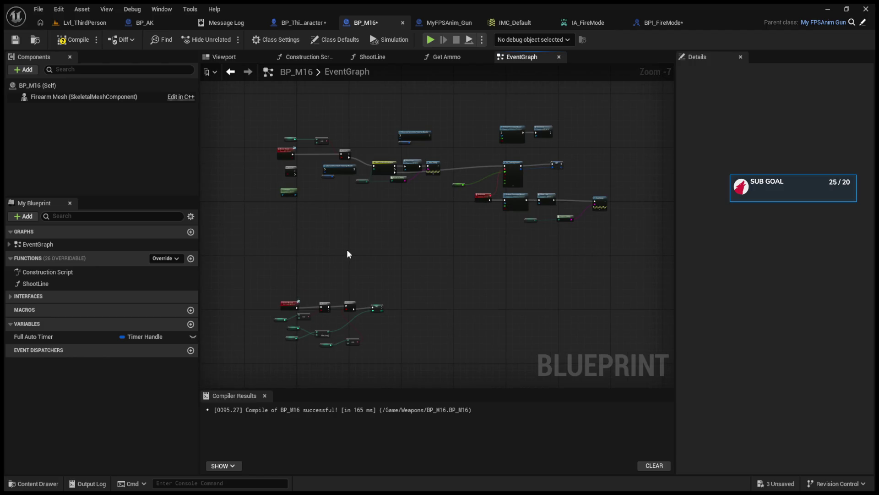
pyautogui.click(158, 296)
pyautogui.click(157, 284)
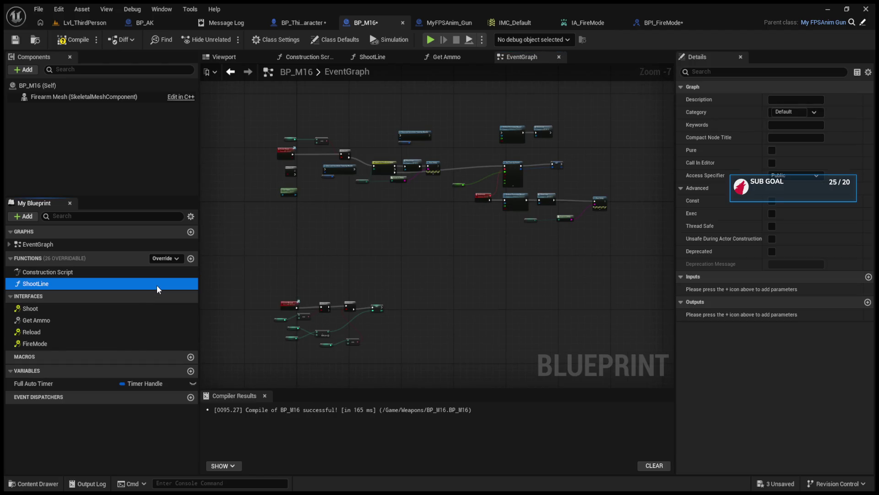
pyautogui.click(134, 297)
pyautogui.click(133, 296)
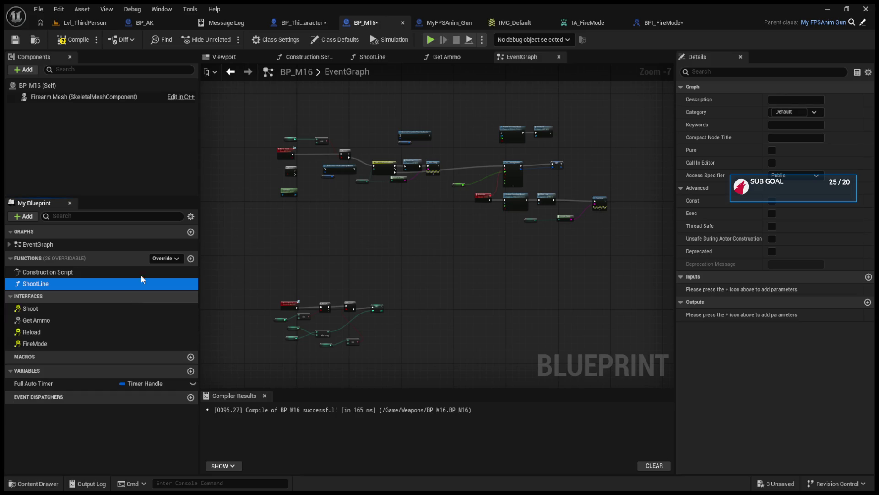
pyautogui.click(266, 39)
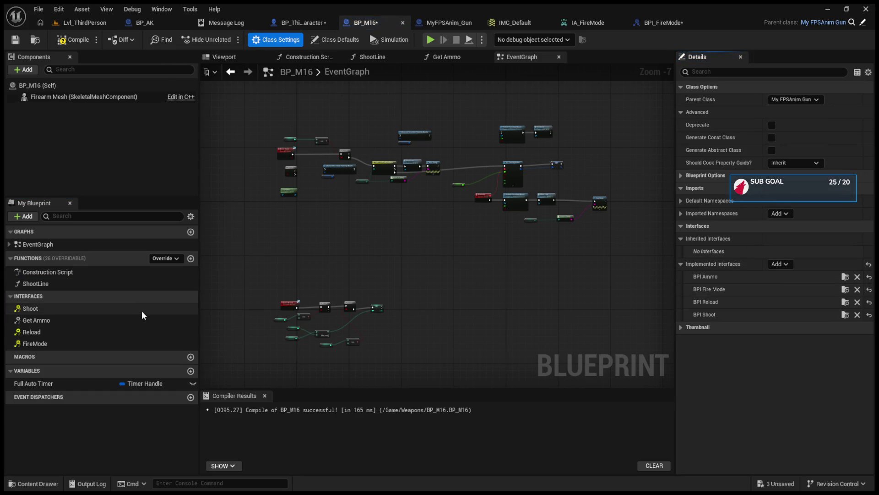
pyautogui.doubleClick(84, 346)
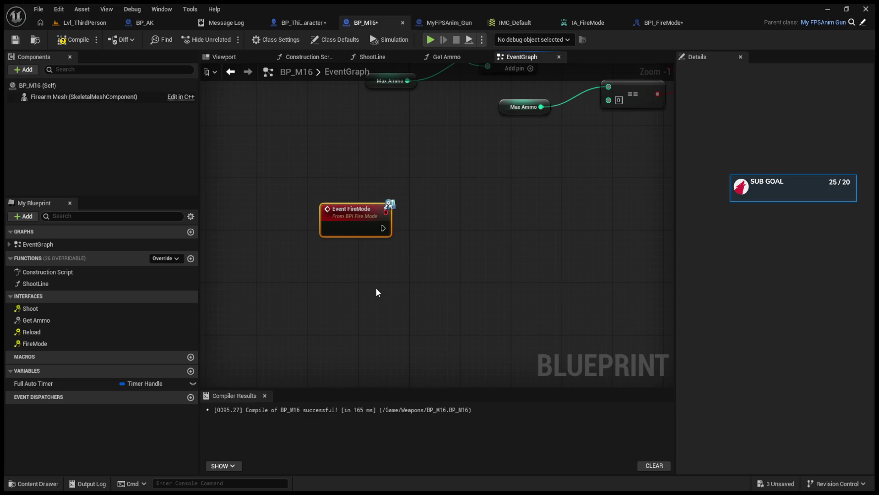
# Add a Gun Fire Modes getter with a switch on it, driven by Event FireMode
pyautogui.hotkey('ctrl', 'v')
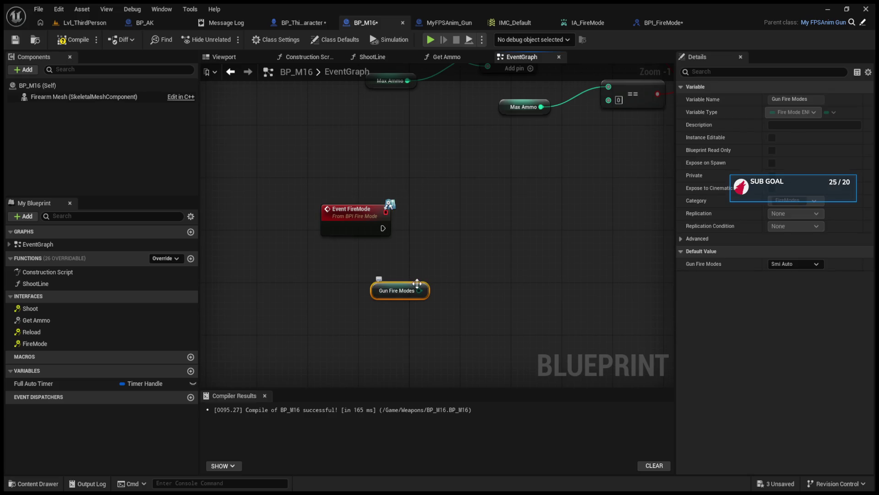
pyautogui.moveTo(419, 290); pyautogui.dragTo(462, 238)
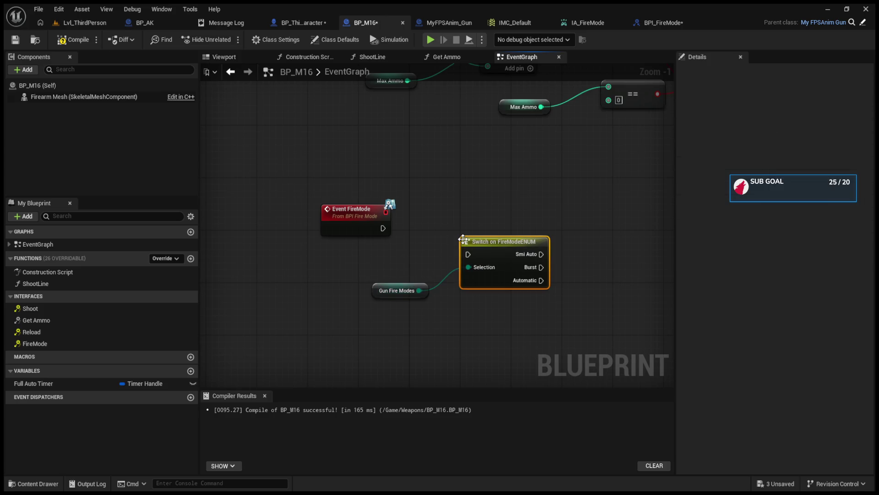
pyautogui.moveTo(383, 228)
pyautogui.mouseDown()
pyautogui.moveTo(461, 244)
pyautogui.moveTo(469, 254)
pyautogui.moveTo(473, 205)
pyautogui.mouseUp()
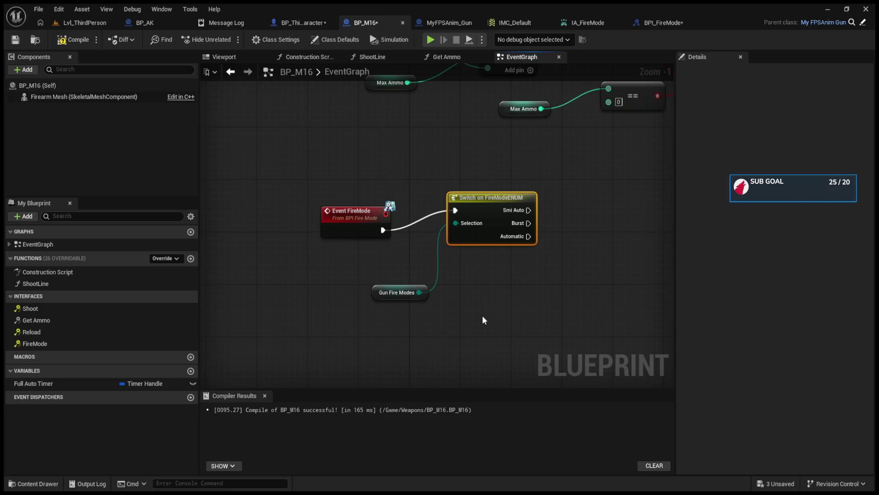
# Add SET nodes giving Gun Fire Modes Smi Auto and Automatic on their cases, then compile
pyautogui.hotkey('ctrl', 'v')
pyautogui.moveTo(509, 317)
pyautogui.mouseDown()
pyautogui.moveTo(649, 159)
pyautogui.moveTo(427, 198)
pyautogui.mouseUp()
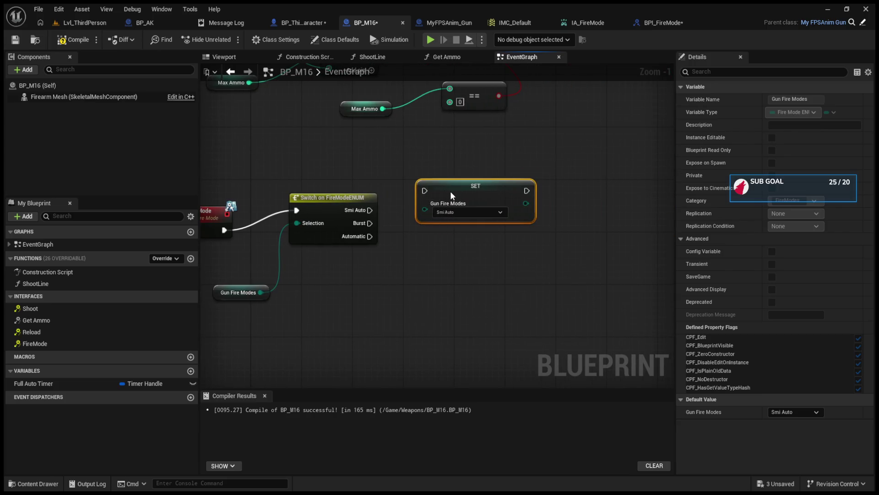
pyautogui.moveTo(370, 210); pyautogui.dragTo(426, 191)
pyautogui.hotkey('ctrl', 'c')
pyautogui.hotkey('ctrl', 'v')
pyautogui.moveTo(473, 284); pyautogui.dragTo(441, 259)
pyautogui.moveTo(370, 236); pyautogui.dragTo(418, 264)
pyautogui.click(447, 284)
pyautogui.click(450, 314)
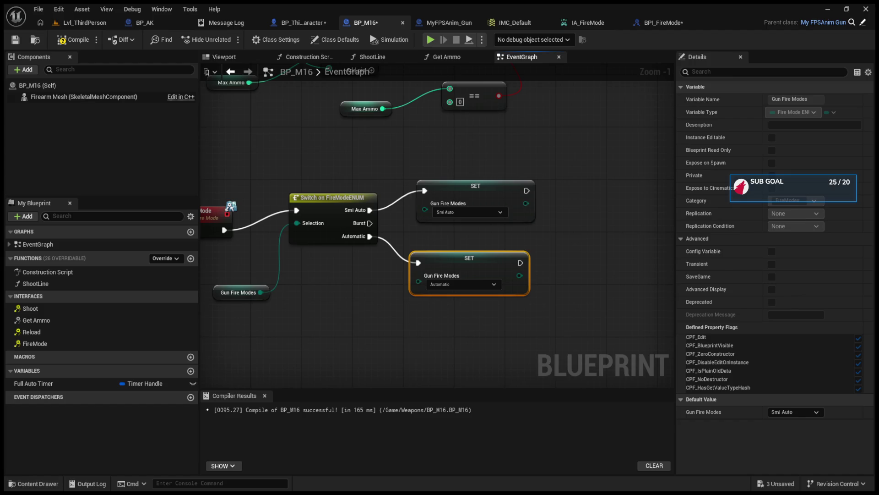
pyautogui.press('F7')
# Print the new fire mode as text after both SET nodes, then open the character's Class Settings
pyautogui.moveTo(527, 190); pyautogui.dragTo(576, 191)
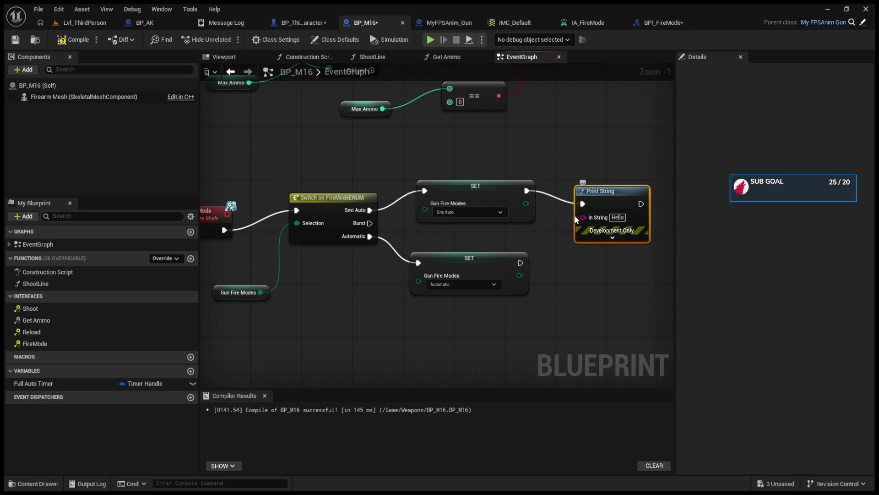
pyautogui.moveTo(526, 203); pyautogui.dragTo(583, 217)
pyautogui.click(594, 182)
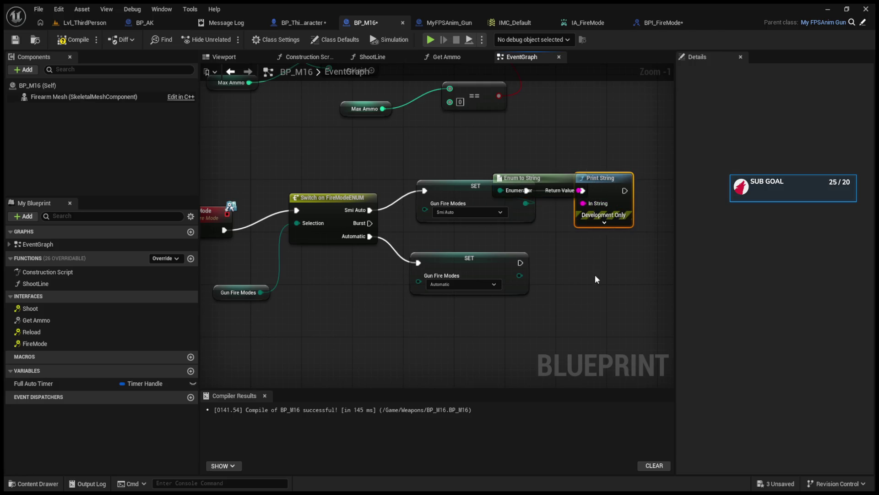
pyautogui.hotkey('ctrl', 'd')
pyautogui.moveTo(595, 289)
pyautogui.mouseDown()
pyautogui.moveTo(520, 262)
pyautogui.moveTo(545, 289)
pyautogui.moveTo(596, 302)
pyautogui.mouseUp()
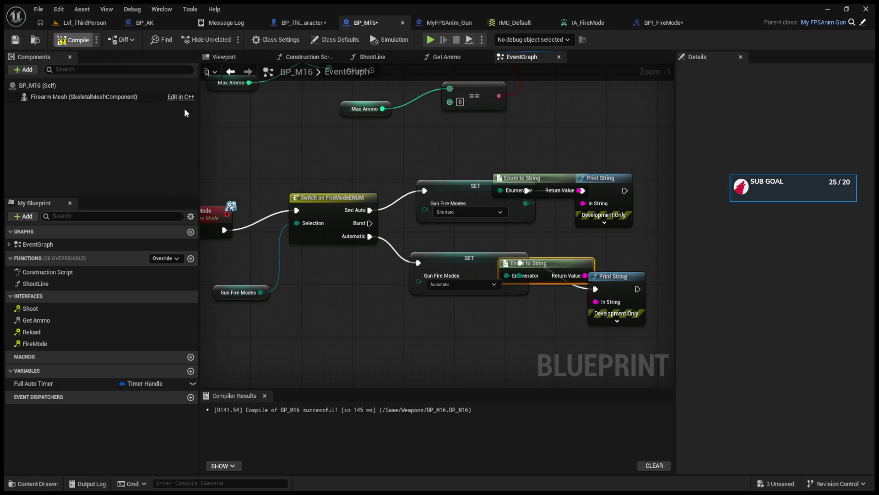
pyautogui.click(304, 22)
pyautogui.click(274, 42)
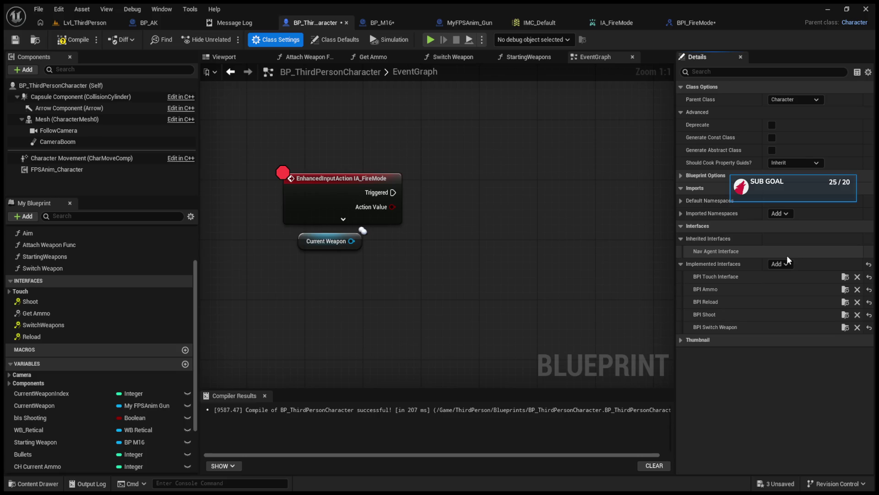
# Call Fire Mode on Current Weapon from IA_FireMode's Triggered pin, compile, and test by simulating
pyautogui.click(74, 42)
pyautogui.moveTo(351, 241)
pyautogui.mouseDown()
pyautogui.moveTo(430, 227)
pyautogui.moveTo(425, 221)
pyautogui.mouseUp()
pyautogui.moveTo(394, 193); pyautogui.dragTo(459, 207)
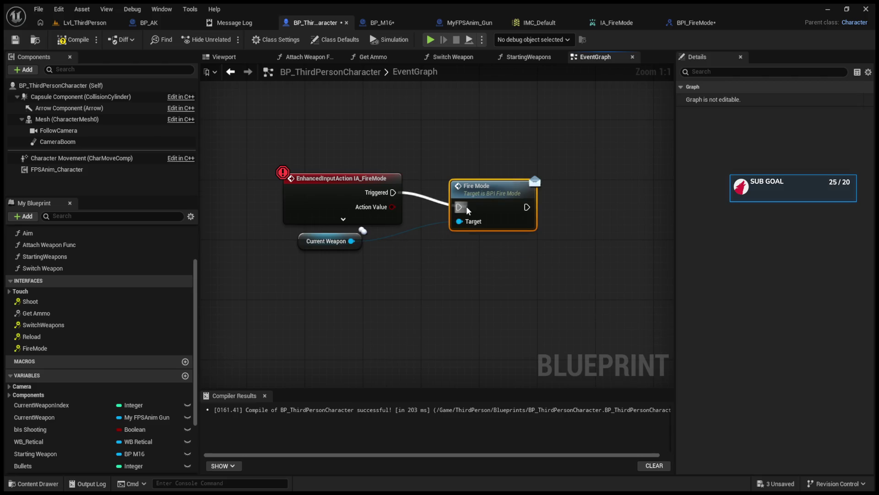
pyautogui.press('q')
pyautogui.click(73, 40)
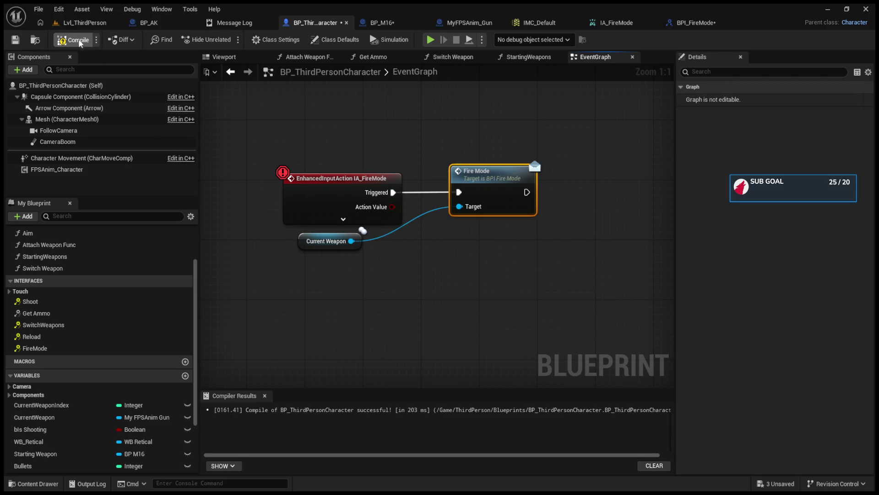
pyautogui.click(433, 39)
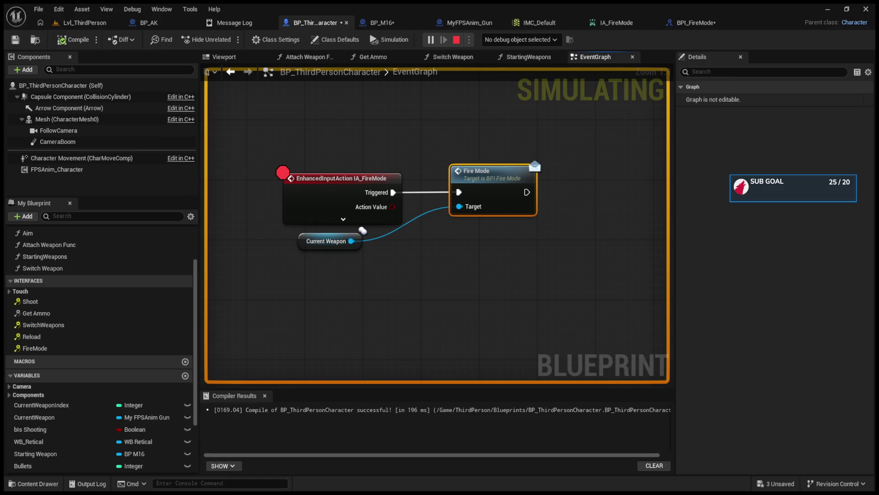
pyautogui.press('Escape')
# Expand IA_FireMode and rewire the Fire Mode call to its Started pin
pyautogui.click(343, 219)
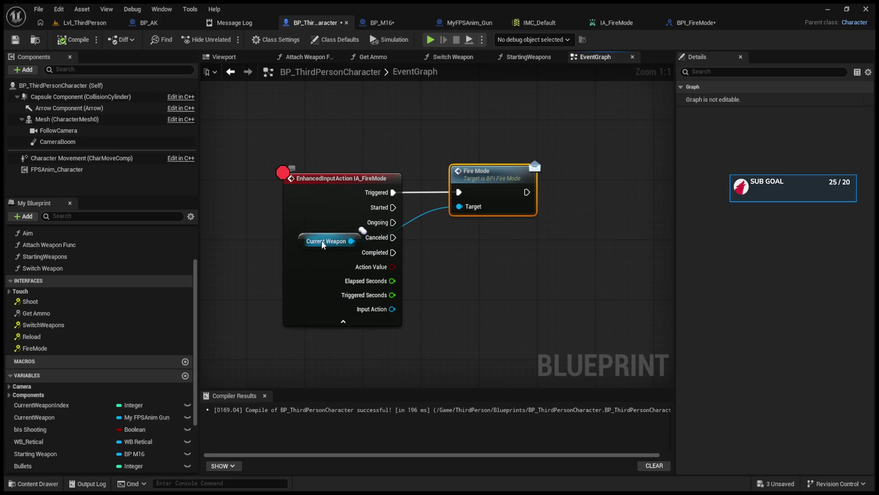
pyautogui.moveTo(310, 234)
pyautogui.mouseDown()
pyautogui.moveTo(443, 279)
pyautogui.moveTo(262, 181)
pyautogui.moveTo(194, 167)
pyautogui.mouseUp()
pyautogui.moveTo(277, 125); pyautogui.dragTo(277, 140)
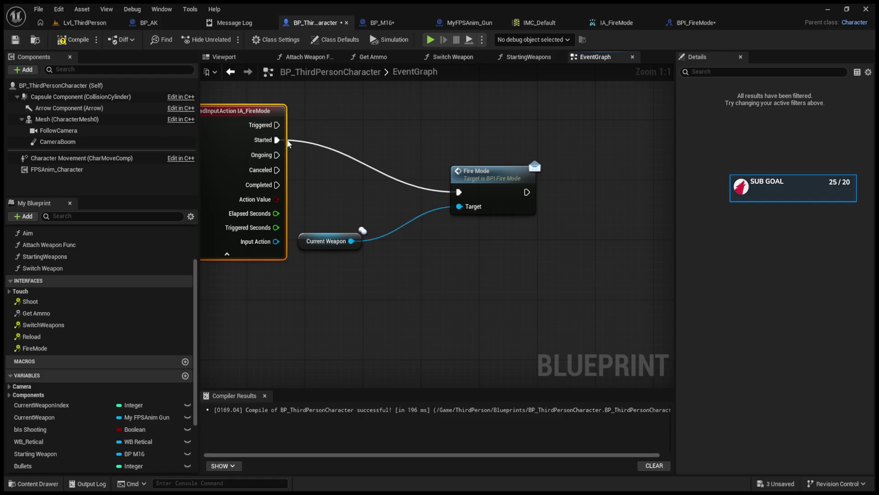
pyautogui.click(84, 22)
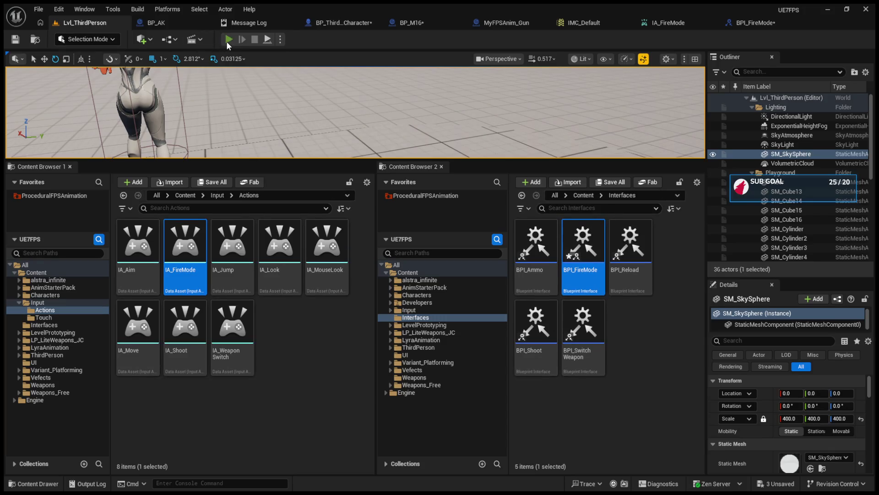
# Play the level in an enlarged game view, then stop playing
pyautogui.click(227, 41)
pyautogui.moveTo(330, 160); pyautogui.dragTo(330, 339)
pyautogui.click(330, 229)
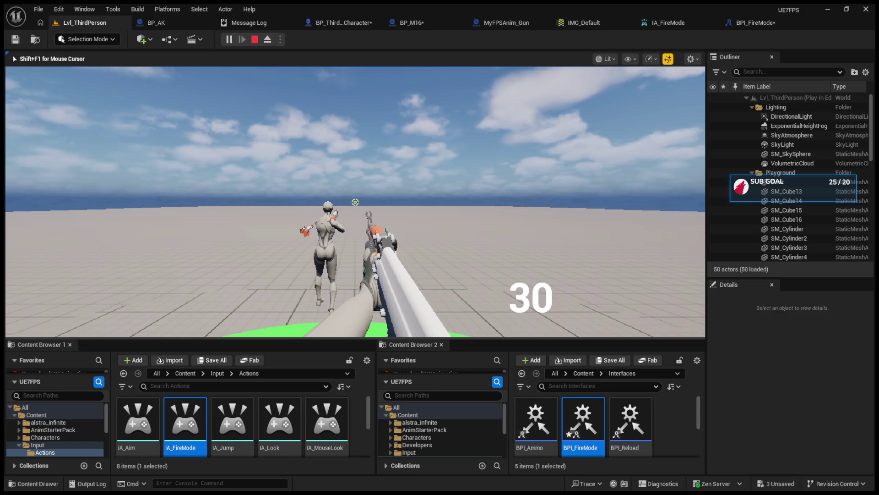
pyautogui.moveTo(356, 202)
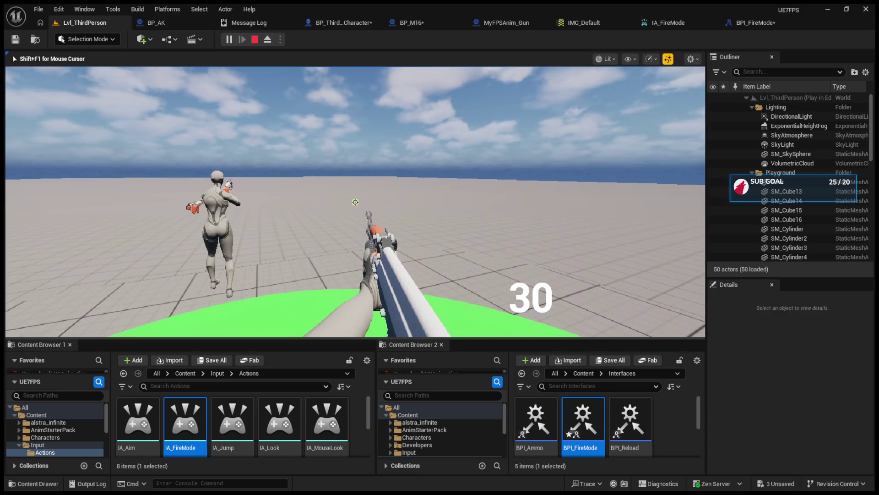
pyautogui.press('Escape')
# Delete and restore the Fire Mode node, replay, press B, and step into BP_M16's switch and SET
pyautogui.click(343, 23)
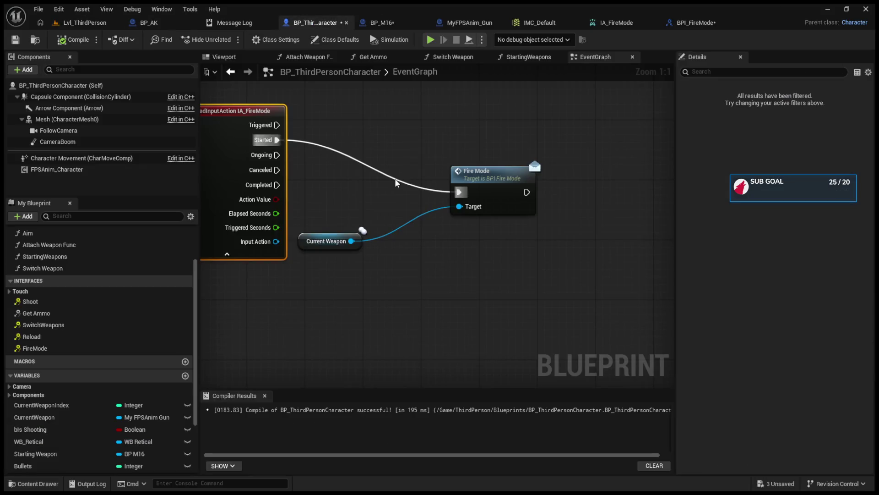
pyautogui.click(490, 197)
pyautogui.press('Delete')
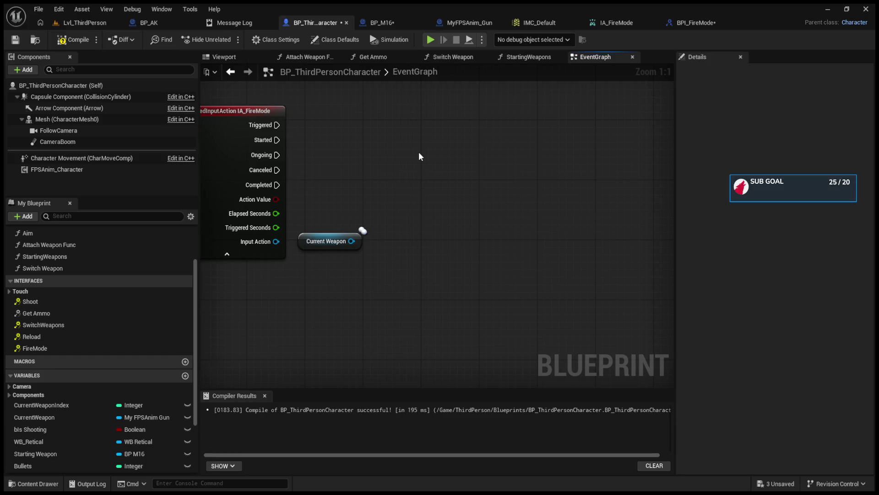
pyautogui.hotkey('ctrl', 'z')
pyautogui.hotkey('alt', 'p')
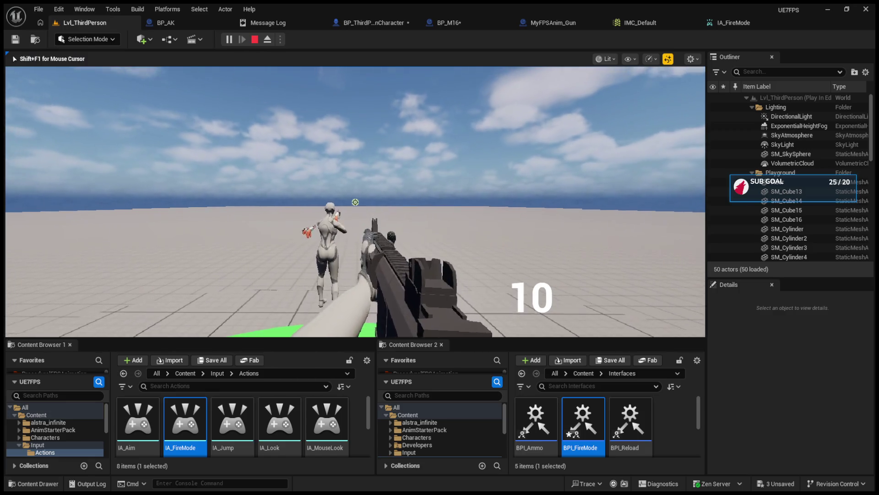
pyautogui.press('b')
pyautogui.click(477, 44)
pyautogui.click(477, 44)
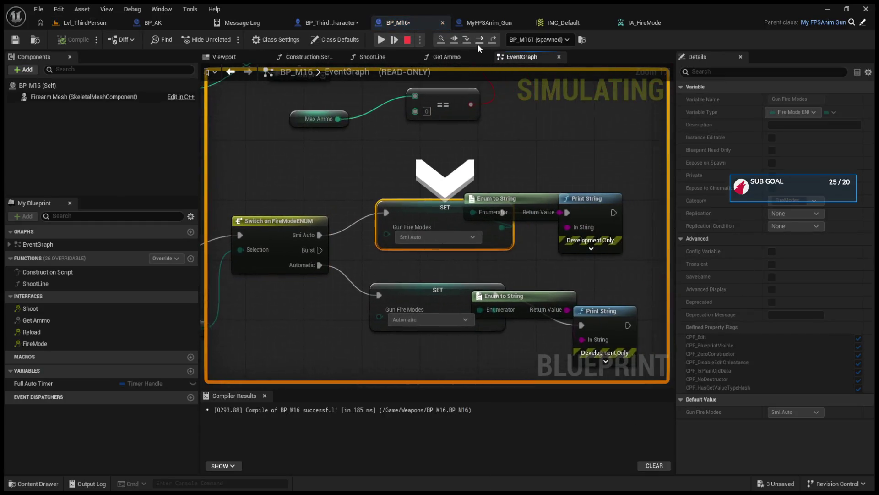
# Step through to the Print String node, resume the game, then end the play session
pyautogui.click(477, 44)
pyautogui.click(477, 44)
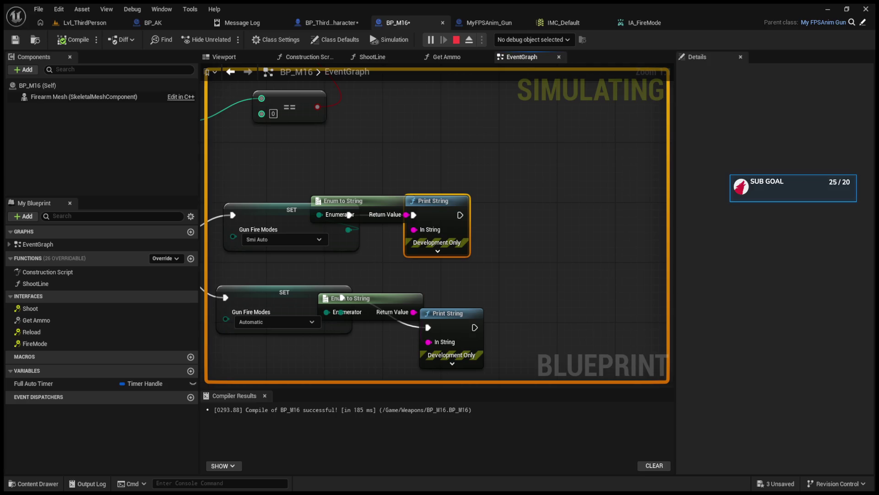
pyautogui.press('Escape')
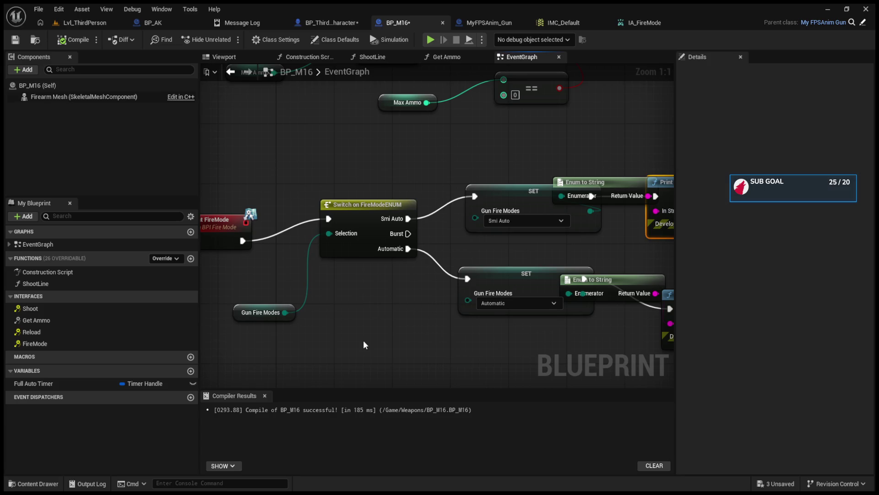
# Paste a switch node, then delete the unwanted Switch on EFieldIntegerType node
pyautogui.hotkey('ctrl', 'v')
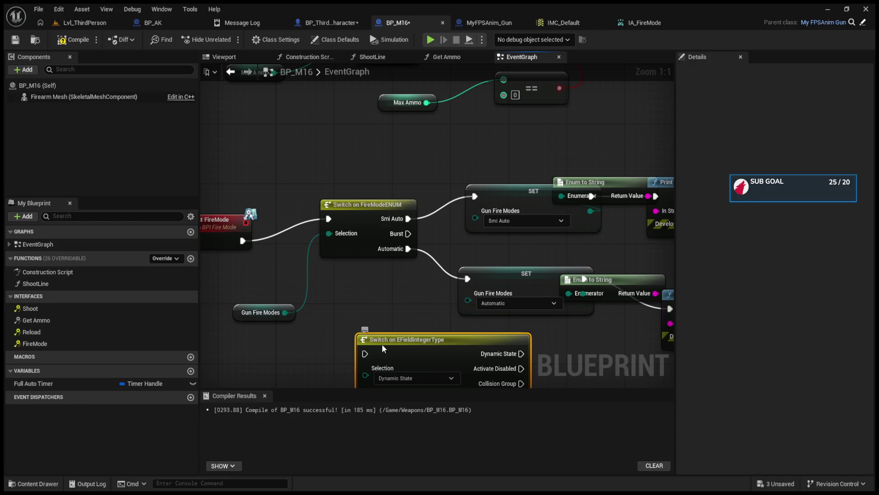
pyautogui.moveTo(387, 307); pyautogui.dragTo(385, 265)
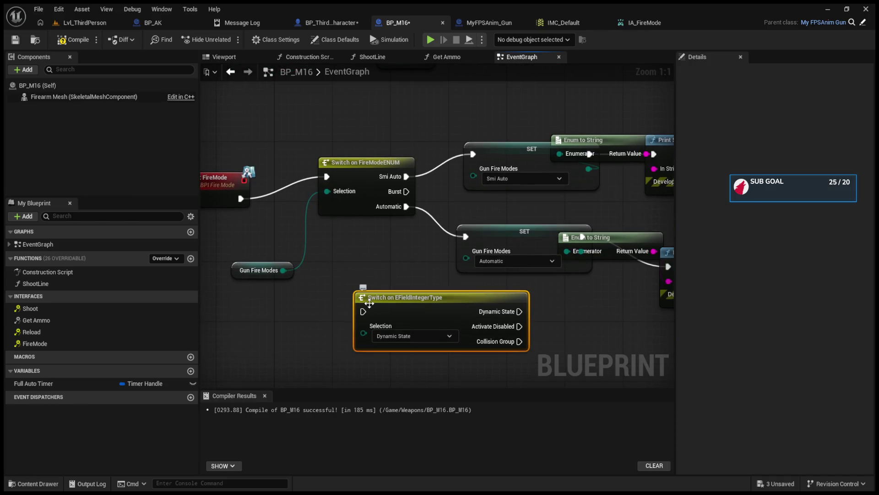
pyautogui.click(408, 334)
pyautogui.press('Delete')
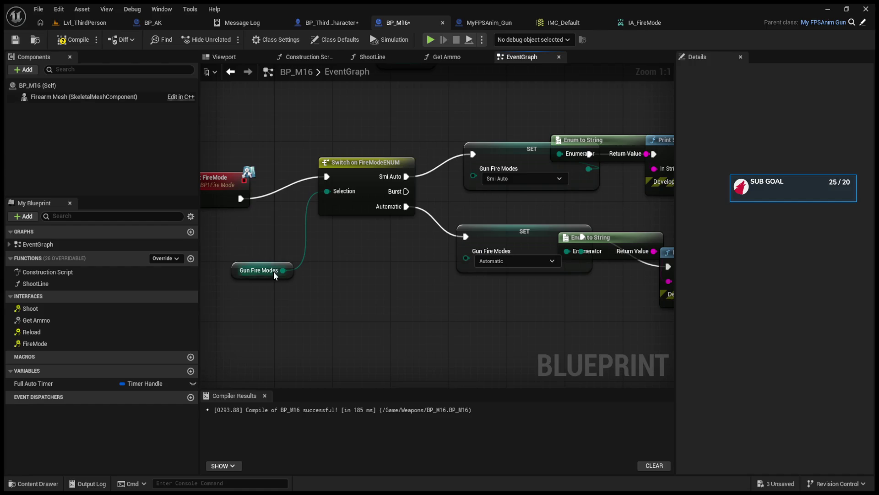
# Delete the Gun Fire Modes getter from the FireModeENUM switch and add a Switch on Int node
pyautogui.moveTo(318, 300); pyautogui.dragTo(353, 339)
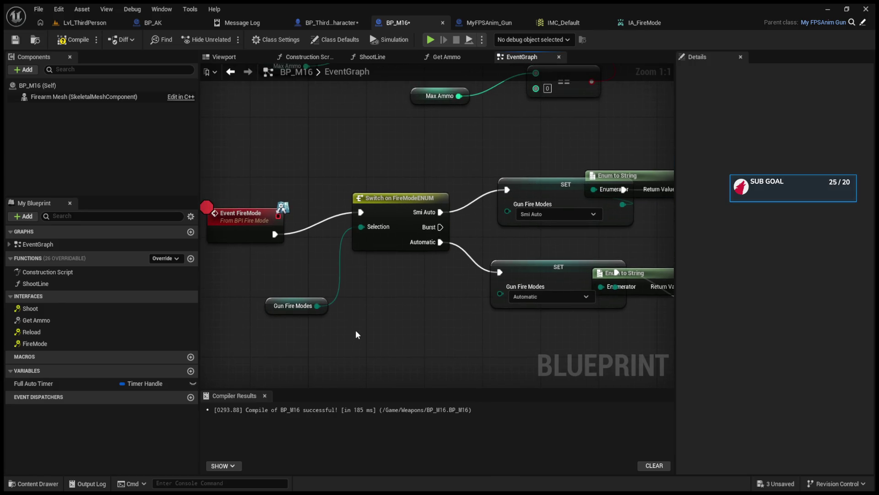
pyautogui.click(298, 305)
pyautogui.press('Delete')
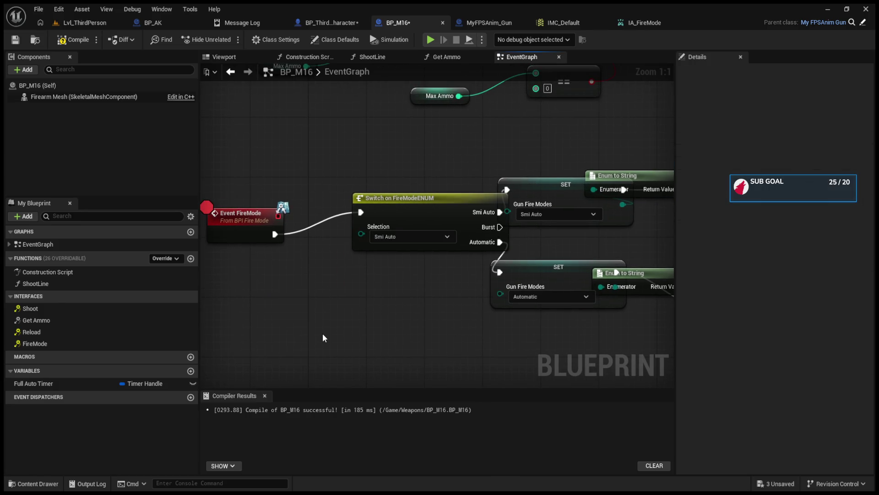
pyautogui.click(363, 244)
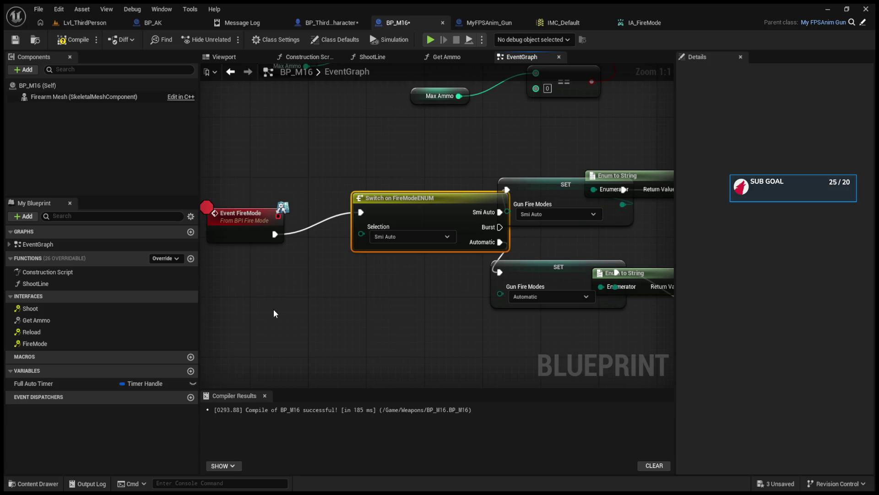
pyautogui.hotkey('ctrl', 'v')
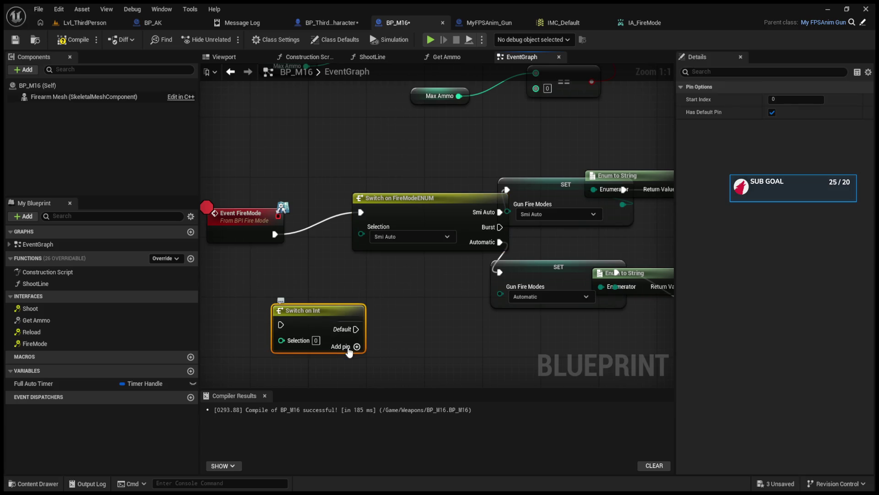
# Give Switch on Int output pins 0, 1 and 2, and arrange it beside Switch on FireModeENUM
pyautogui.click(349, 351)
pyautogui.click(356, 361)
pyautogui.click(356, 377)
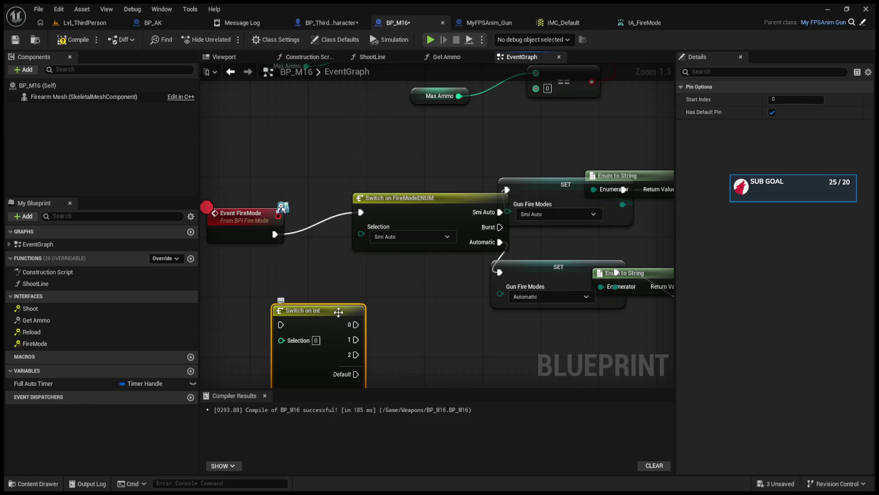
pyautogui.click(405, 262)
pyautogui.moveTo(321, 317); pyautogui.dragTo(393, 295)
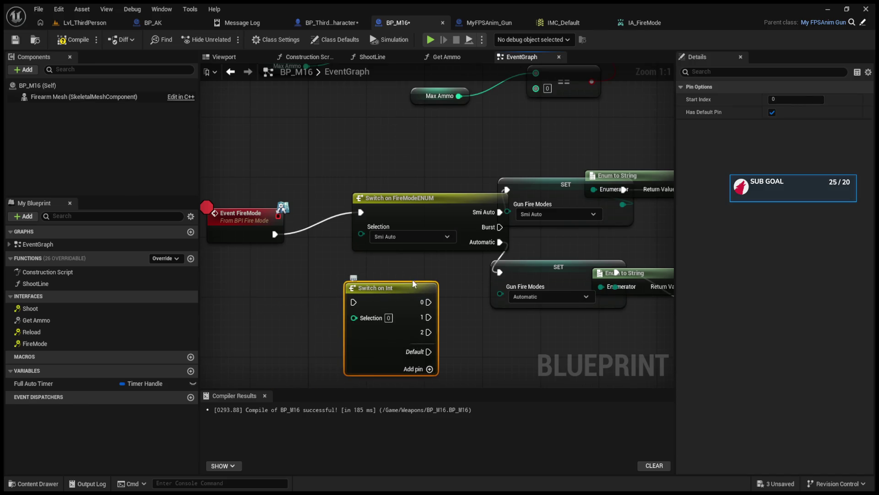
pyautogui.moveTo(465, 198); pyautogui.dragTo(422, 198)
# Wire output 0 to the Smi Auto SET, unlink Automatic from the lower SET, and wire Event FireMode's exec output
pyautogui.moveTo(507, 189)
pyautogui.mouseDown()
pyautogui.moveTo(441, 309)
pyautogui.moveTo(429, 302)
pyautogui.mouseUp()
pyautogui.keyDown('ctrl'); pyautogui.click(497, 274); pyautogui.keyUp('ctrl')
pyautogui.moveTo(497, 274)
pyautogui.mouseDown()
pyautogui.moveTo(477, 310)
pyautogui.moveTo(504, 259)
pyautogui.moveTo(477, 287)
pyautogui.moveTo(519, 254)
pyautogui.moveTo(438, 318)
pyautogui.mouseUp()
pyautogui.keyDown('alt'); pyautogui.click(504, 259); pyautogui.keyUp('alt')
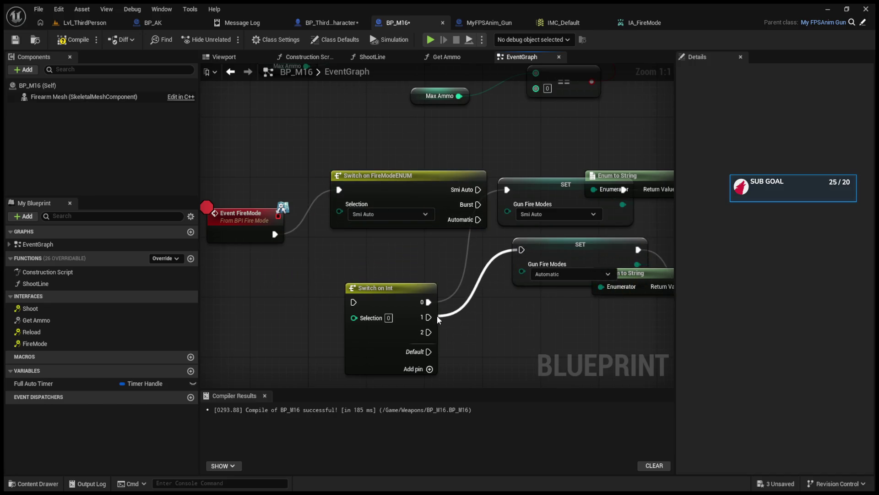
pyautogui.moveTo(417, 271); pyautogui.dragTo(506, 274)
pyautogui.moveTo(330, 216); pyautogui.dragTo(227, 194)
pyautogui.moveTo(470, 193)
pyautogui.mouseDown()
pyautogui.moveTo(398, 200)
pyautogui.moveTo(413, 207)
pyautogui.mouseUp()
pyautogui.moveTo(262, 215)
pyautogui.mouseDown()
pyautogui.moveTo(380, 289)
pyautogui.moveTo(442, 305)
pyautogui.moveTo(364, 321)
pyautogui.mouseUp()
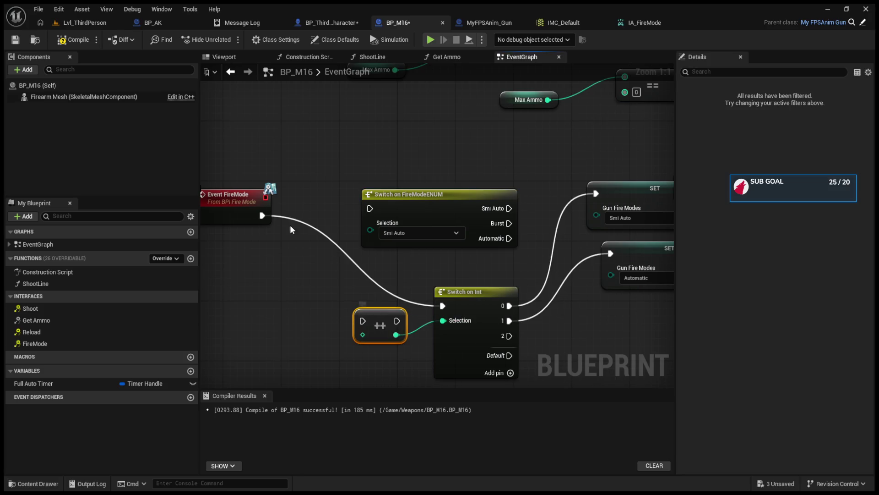